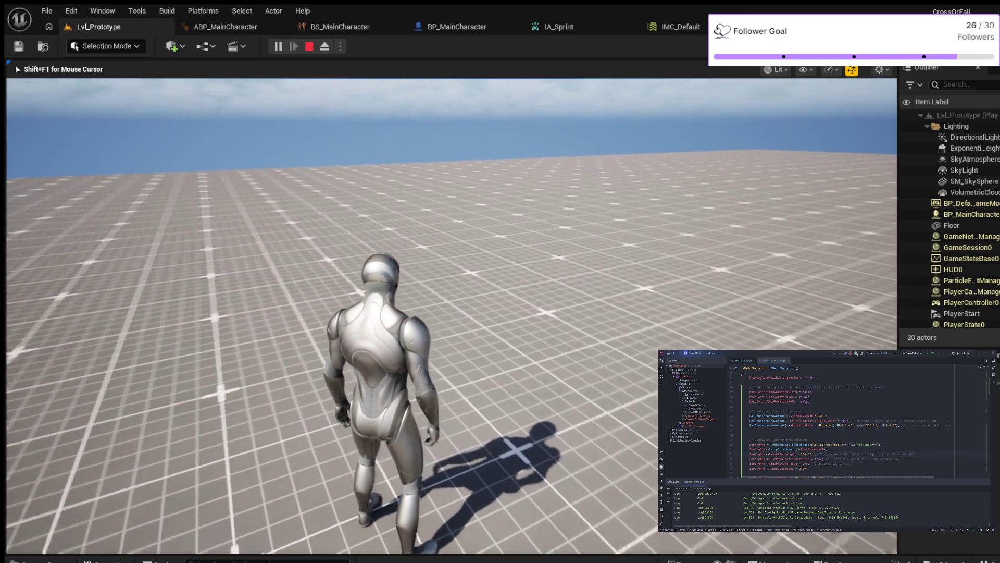
Step: Walk the mannequin forward and turn it left across the grid floor with W
{"action": "key", "text": "w"}
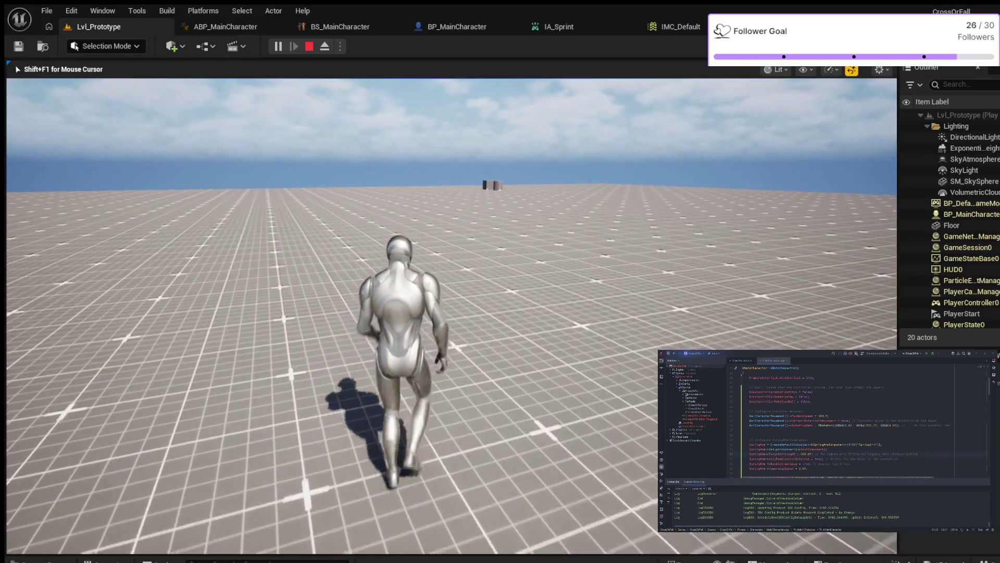
{"action": "key", "text": "w"}
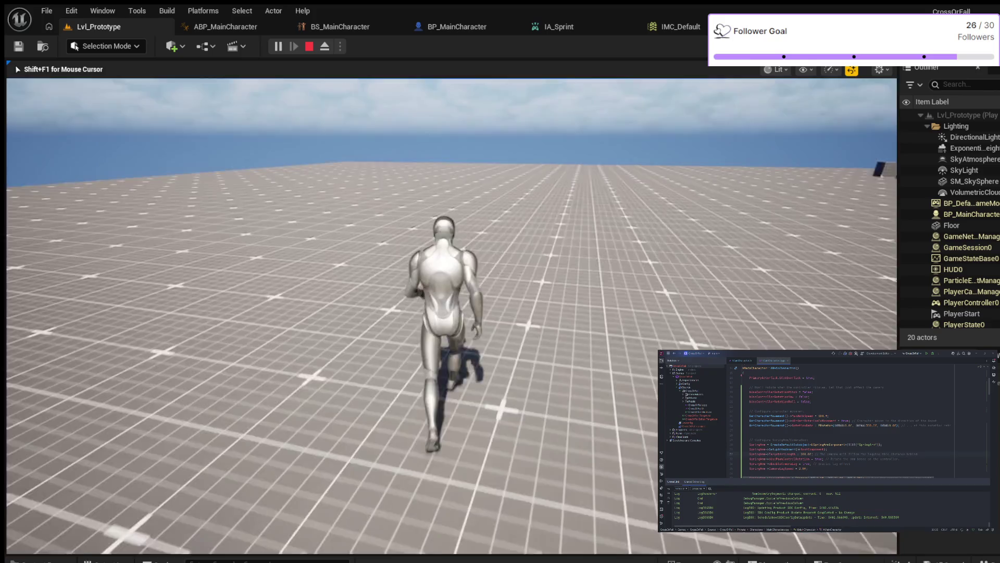
{"action": "key", "text": "w"}
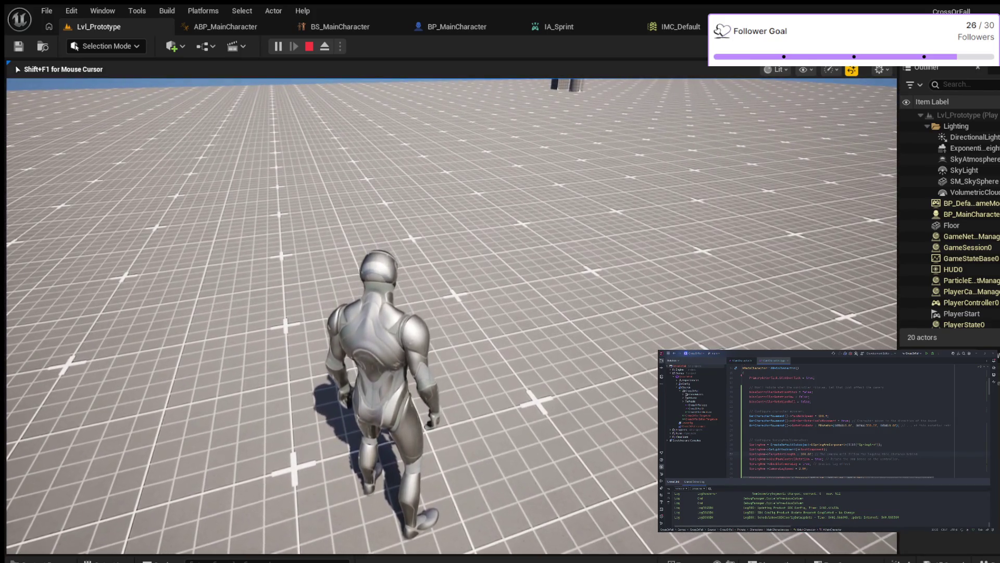
{"action": "key", "text": "w"}
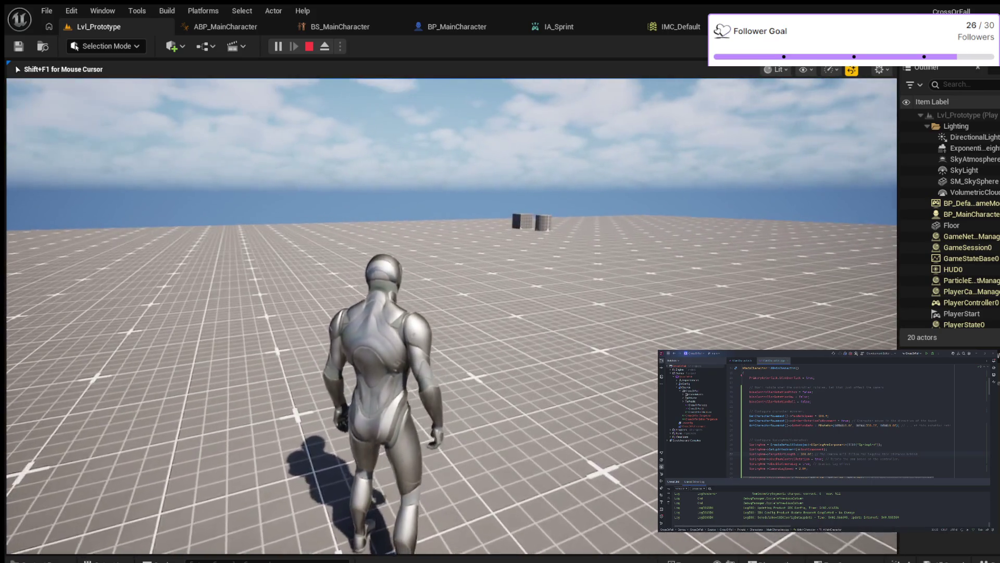
{"action": "key", "text": "w"}
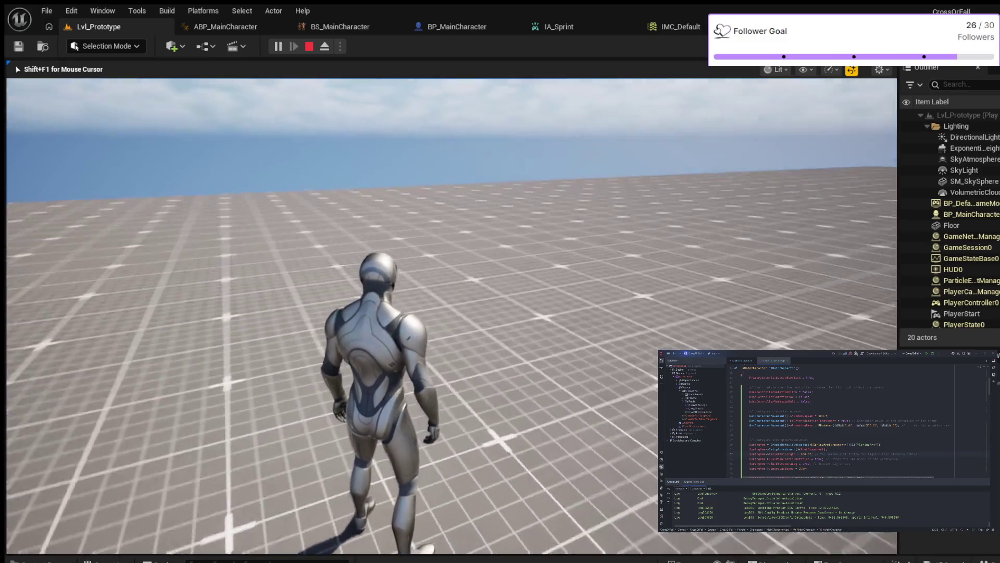
Step: Run to the grey blocks, jump onto the cube and cylinder, then walk off
{"action": "key", "text": "w"}
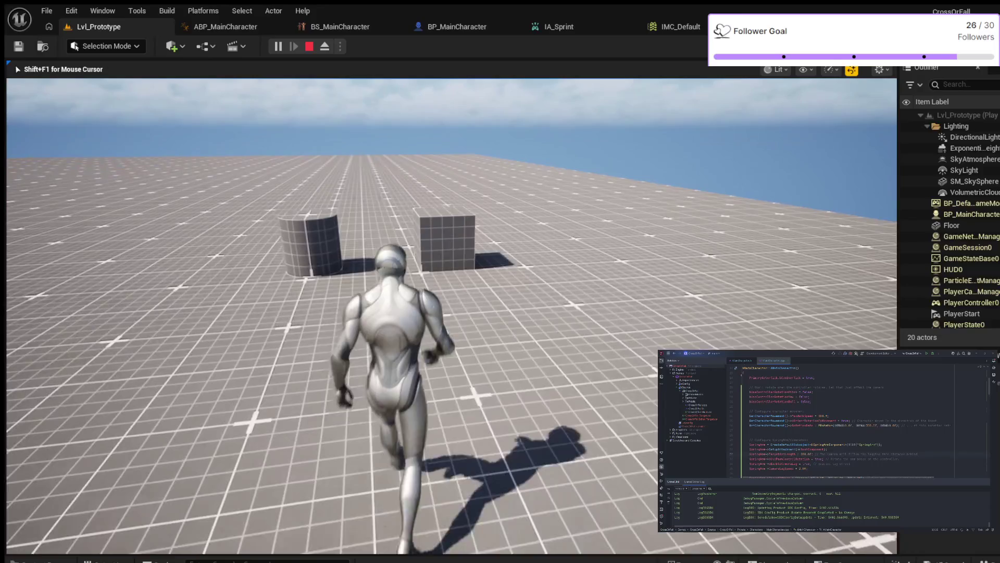
{"action": "key", "text": "space"}
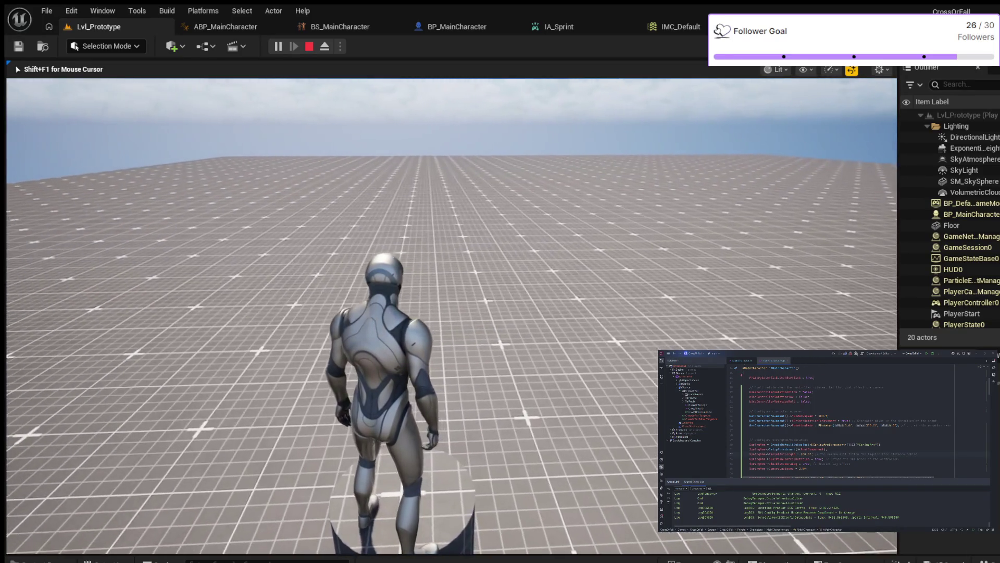
{"action": "key", "text": "w"}
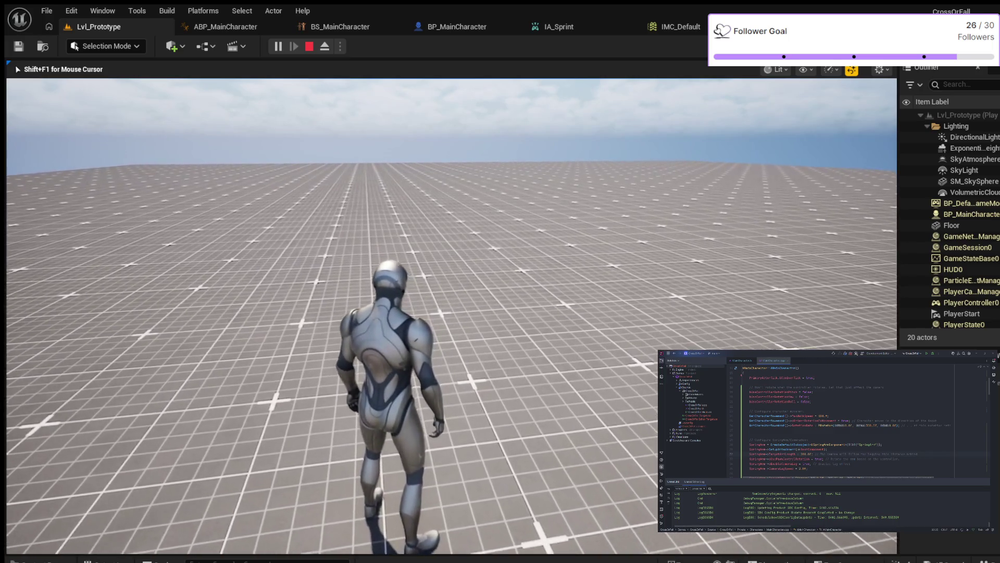
{"action": "key", "text": "w"}
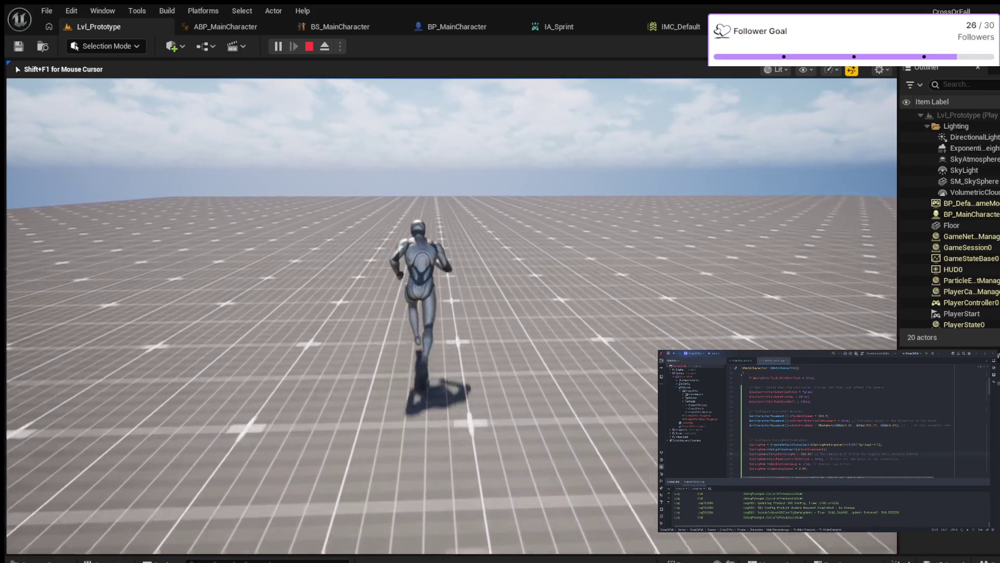
Step: Jump several times while running and walking, back up, then stop the play session
{"action": "key", "text": "space"}
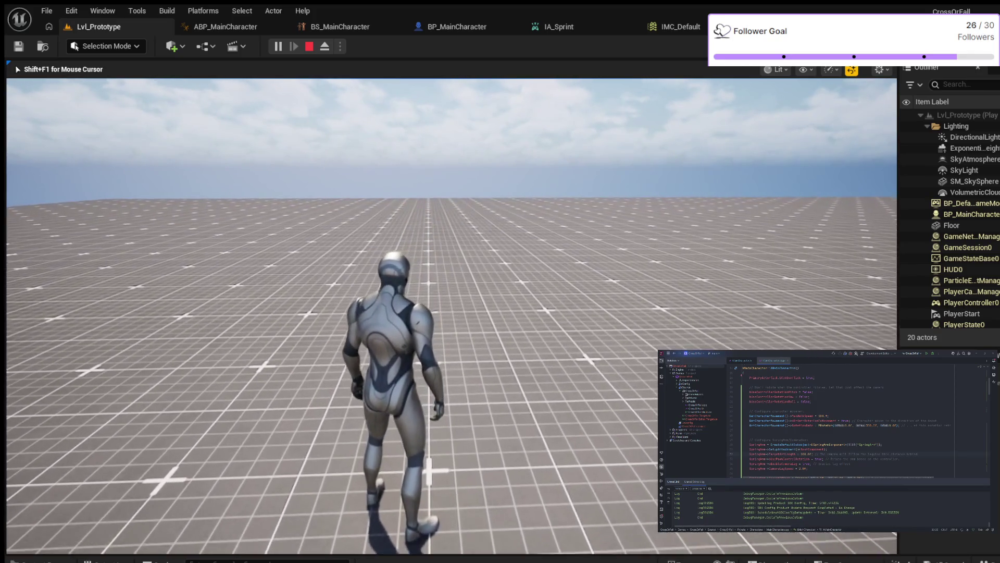
{"action": "key", "text": "space"}
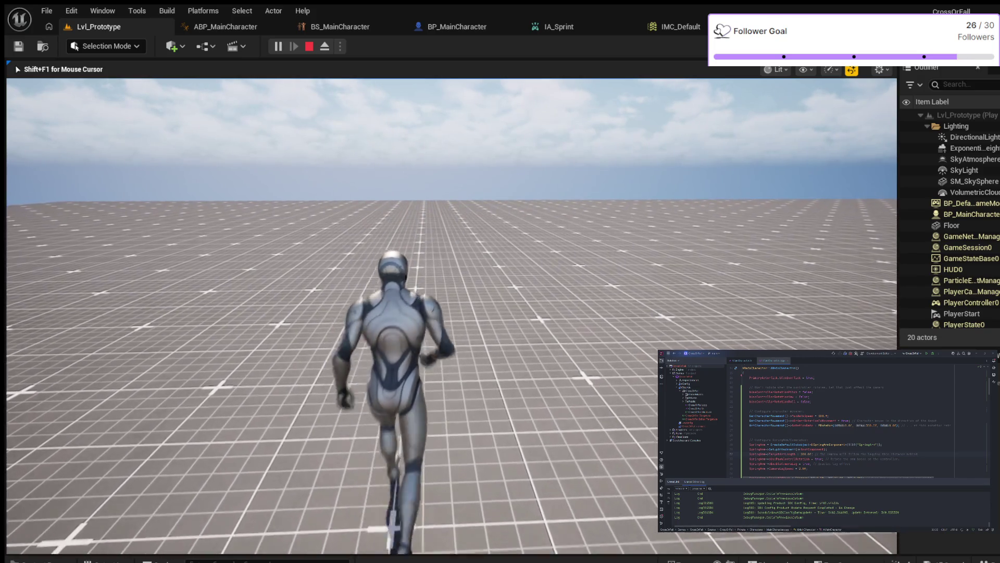
{"action": "key", "text": "space"}
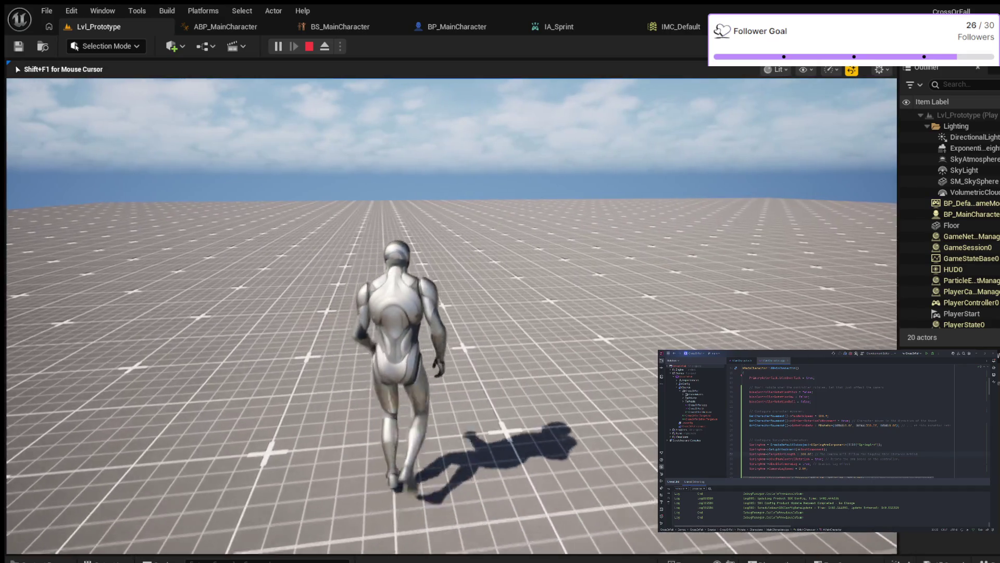
{"action": "key", "text": "space"}
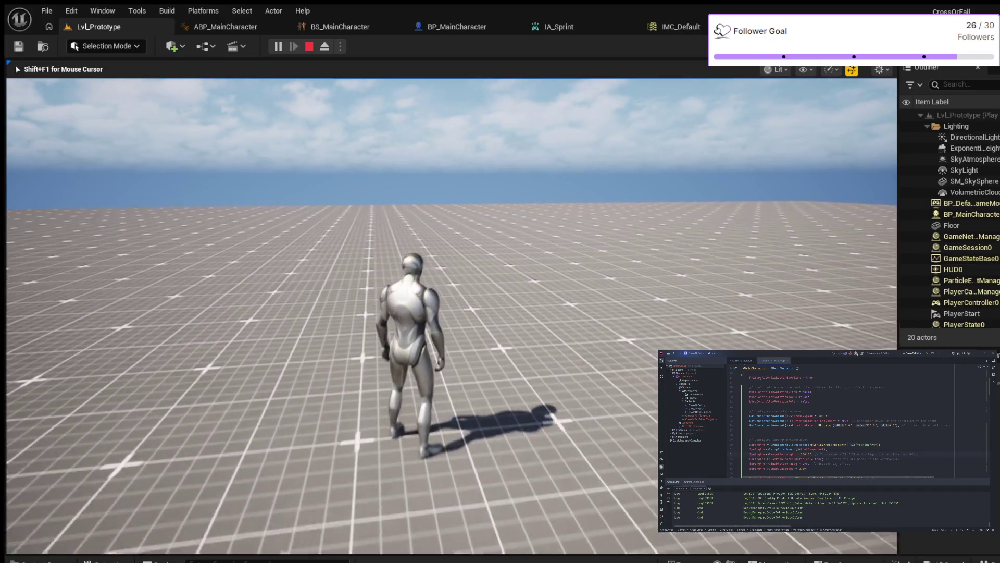
{"action": "key", "text": "s"}
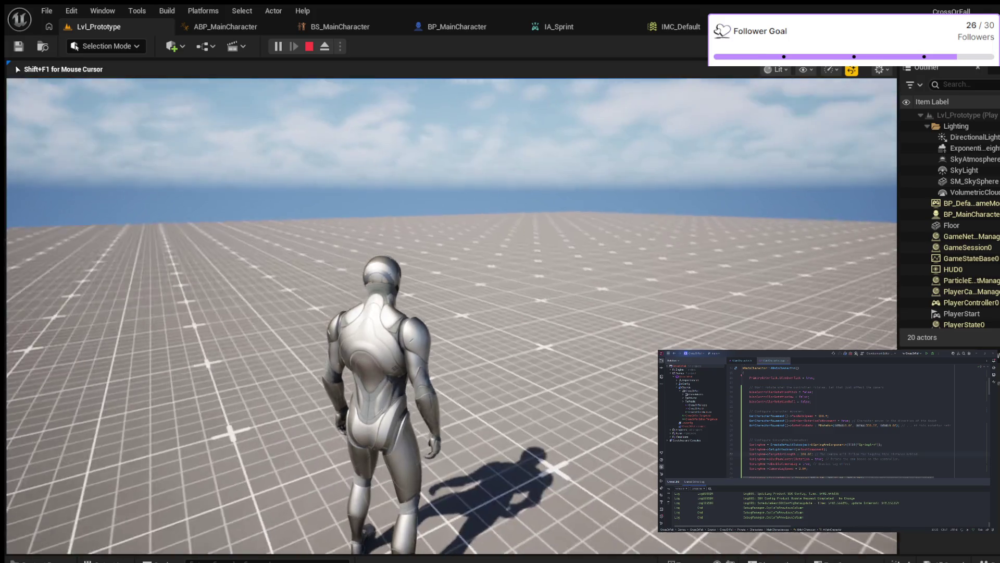
{"action": "key", "text": "Escape"}
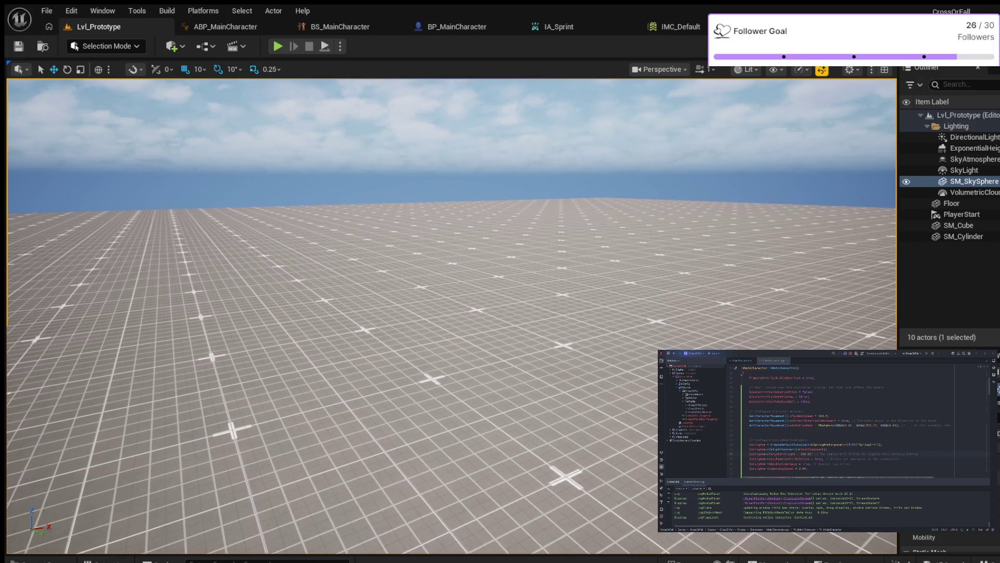
Step: Browse Characters > UEFN_Mannequin > Animations > Jump, then switch to ABP_MainCharacter
{"action": "key", "text": "ctrl+space"}
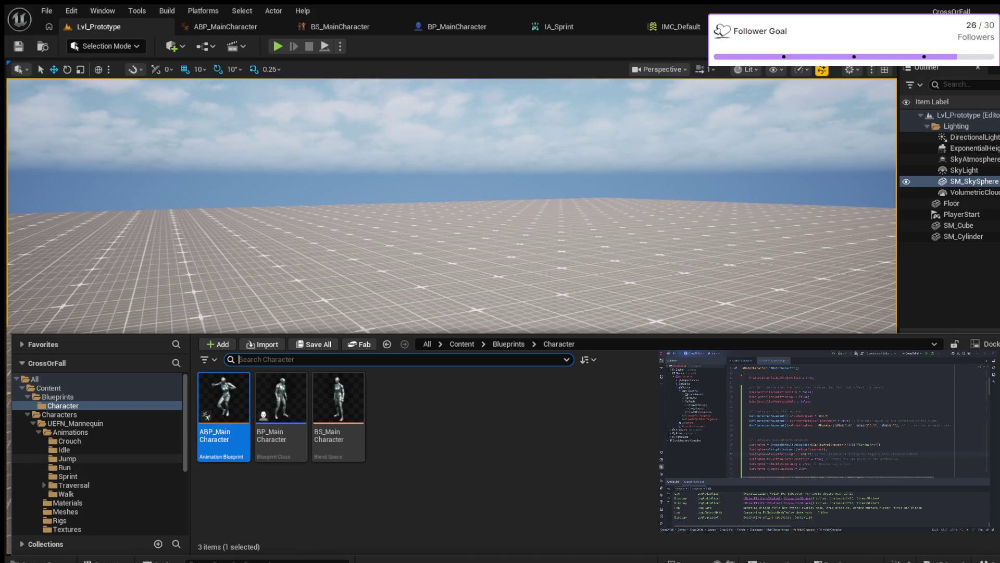
{"action": "left_click", "coordinate": [67, 458]}
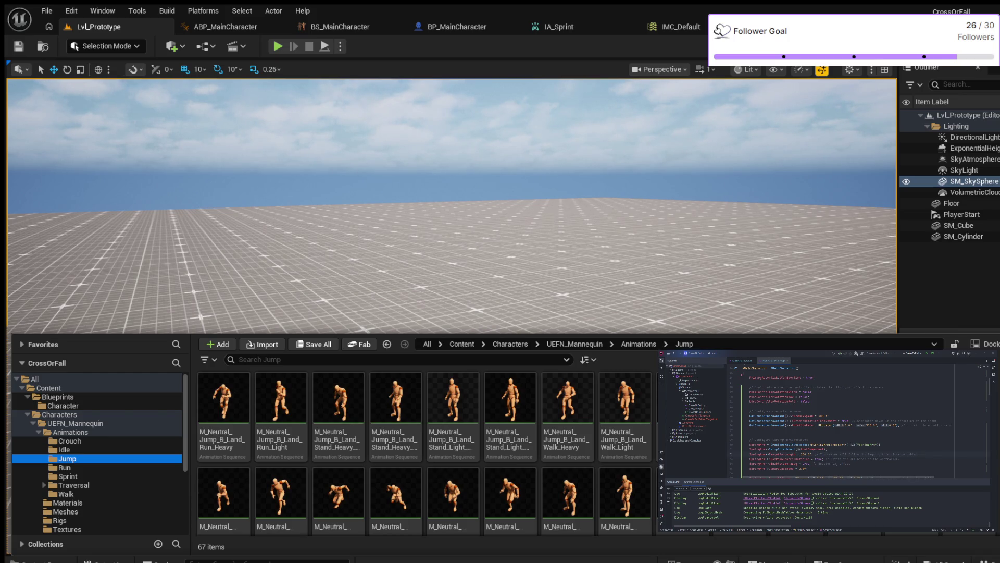
{"action": "scroll", "coordinate": [426, 454], "scroll_direction": "down", "scroll_amount": 5}
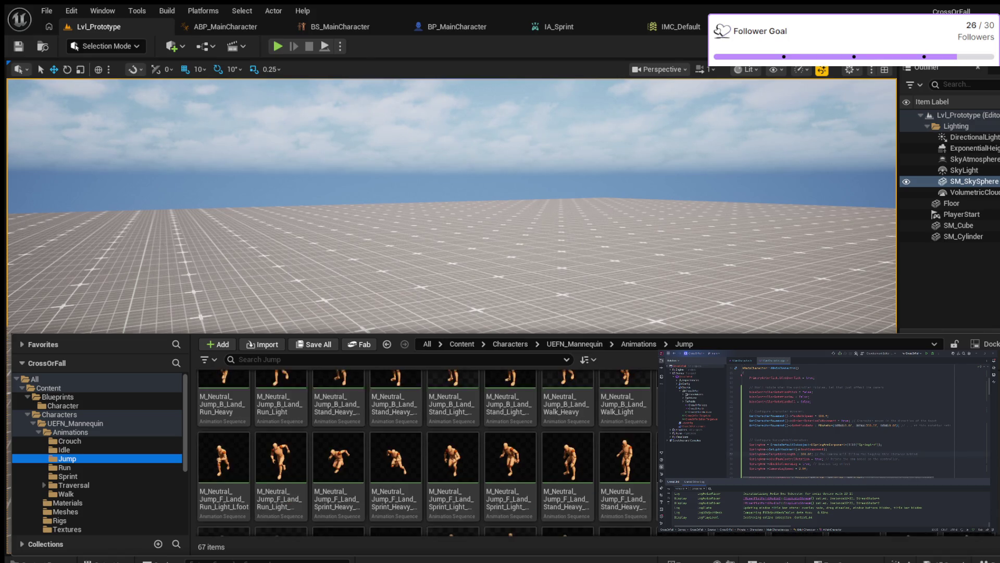
{"action": "scroll", "coordinate": [427, 453], "scroll_direction": "down", "scroll_amount": 1}
{"action": "scroll", "coordinate": [426, 453], "scroll_direction": "down", "scroll_amount": 1}
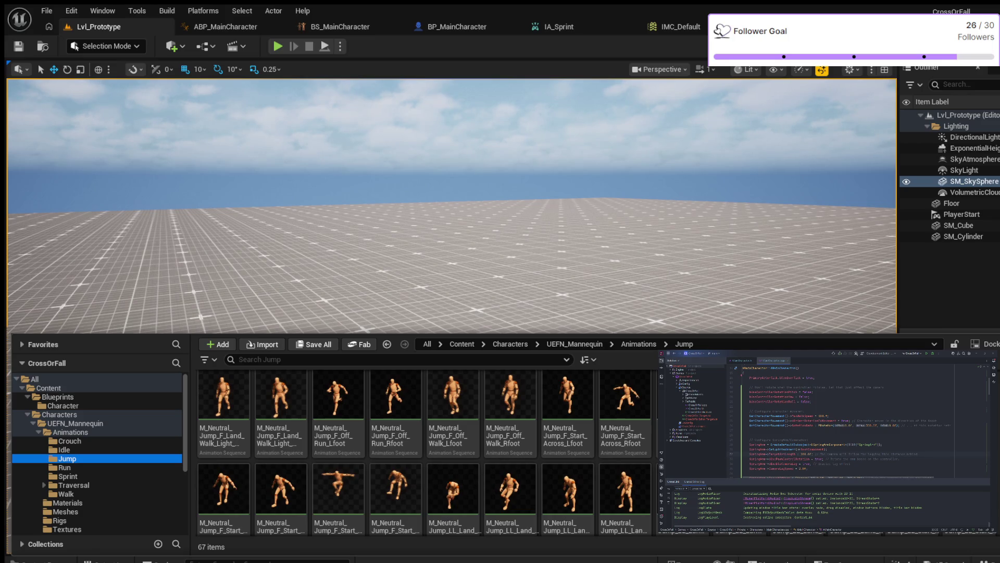
{"action": "scroll", "coordinate": [426, 453], "scroll_direction": "down", "scroll_amount": 1}
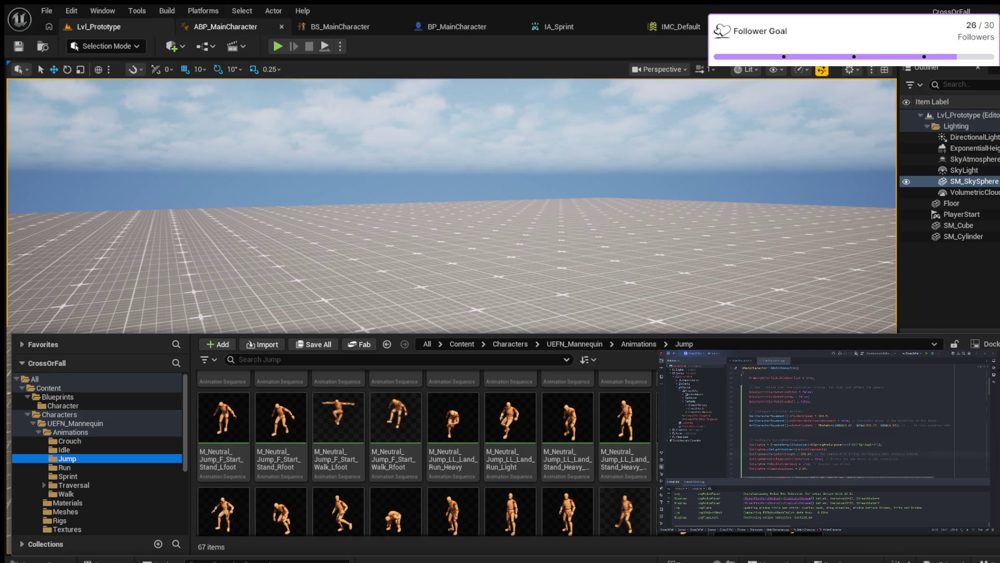
{"action": "left_click", "coordinate": [225, 27]}
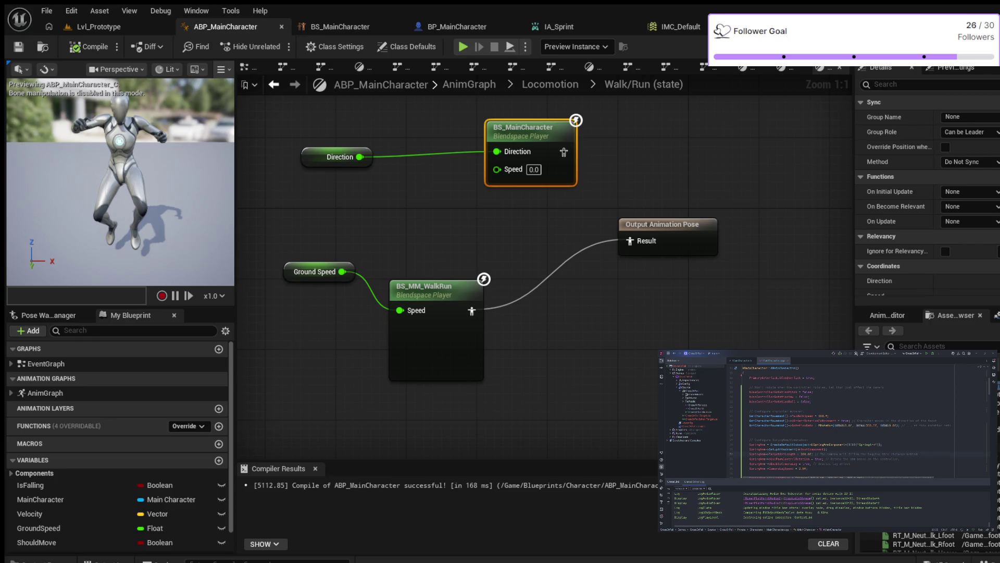
Step: Navigate up to AnimGraph and into MainState's Land state graph
{"action": "left_click", "coordinate": [551, 84]}
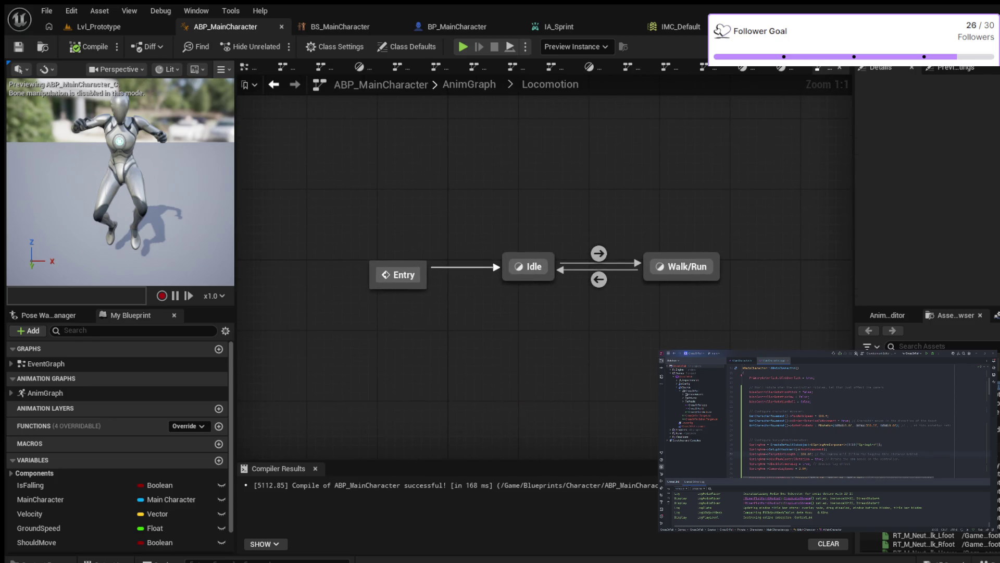
{"action": "left_click", "coordinate": [469, 85]}
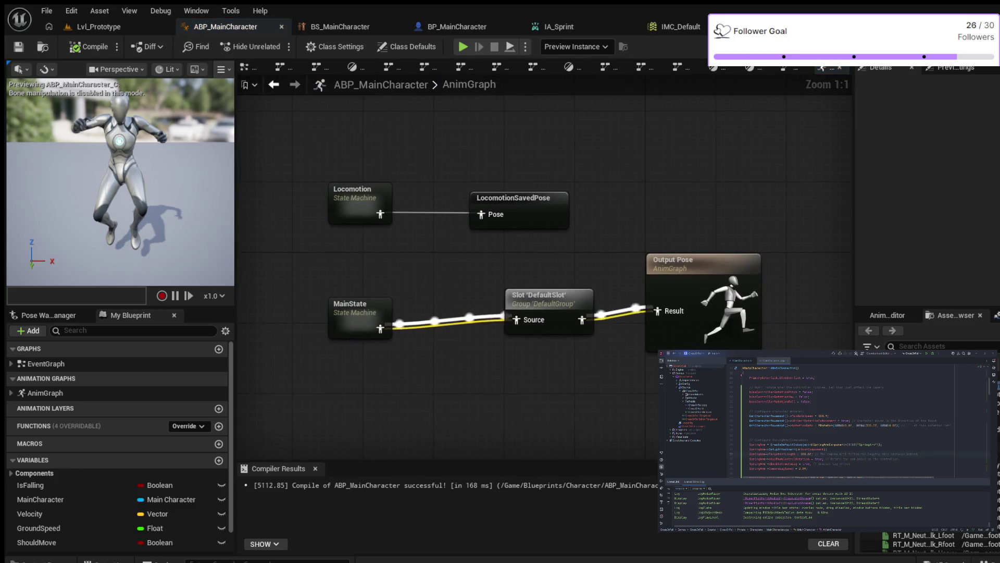
{"action": "double_click", "coordinate": [352, 307]}
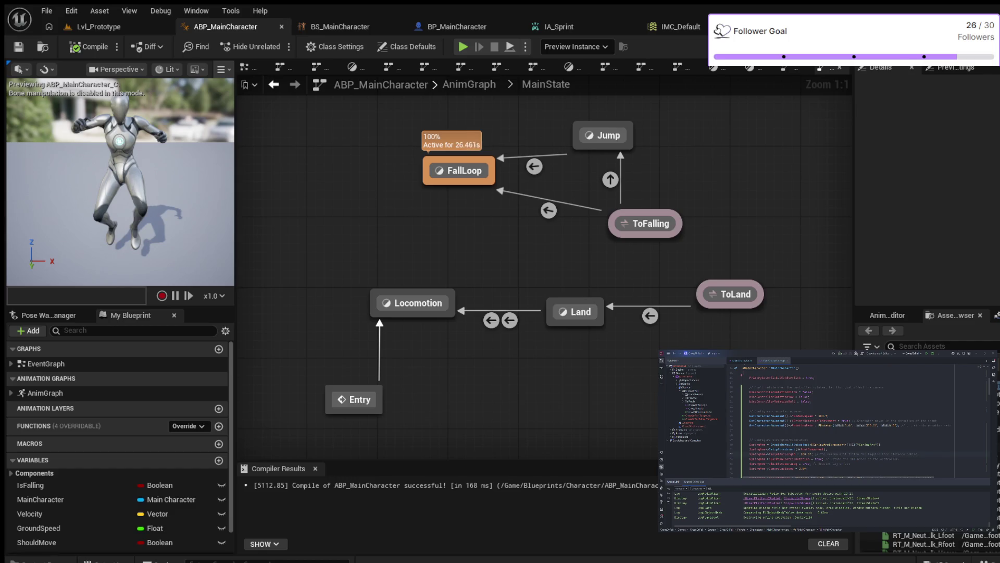
{"action": "double_click", "coordinate": [581, 312]}
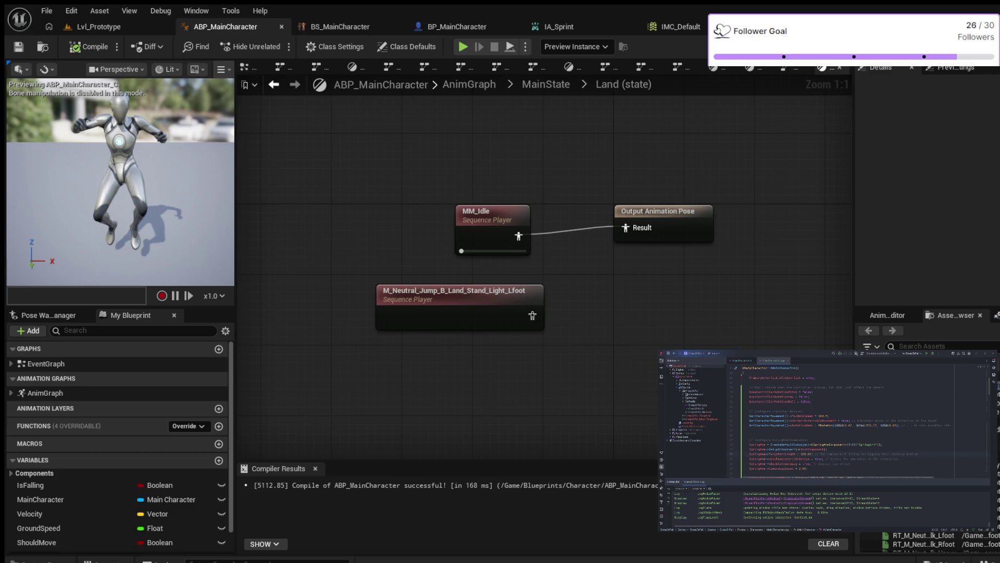
Step: Search LAND in the Asset Browser and open RT_M_Neutral_Jump_B_Land_Walk_Heavy
{"action": "left_click", "coordinate": [937, 346]}
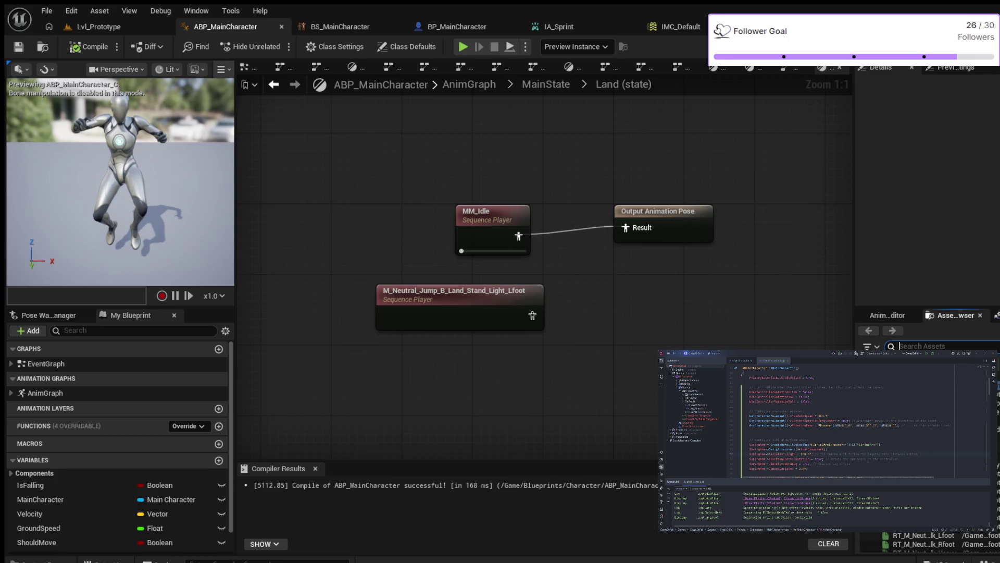
{"action": "type", "text": "LAND"}
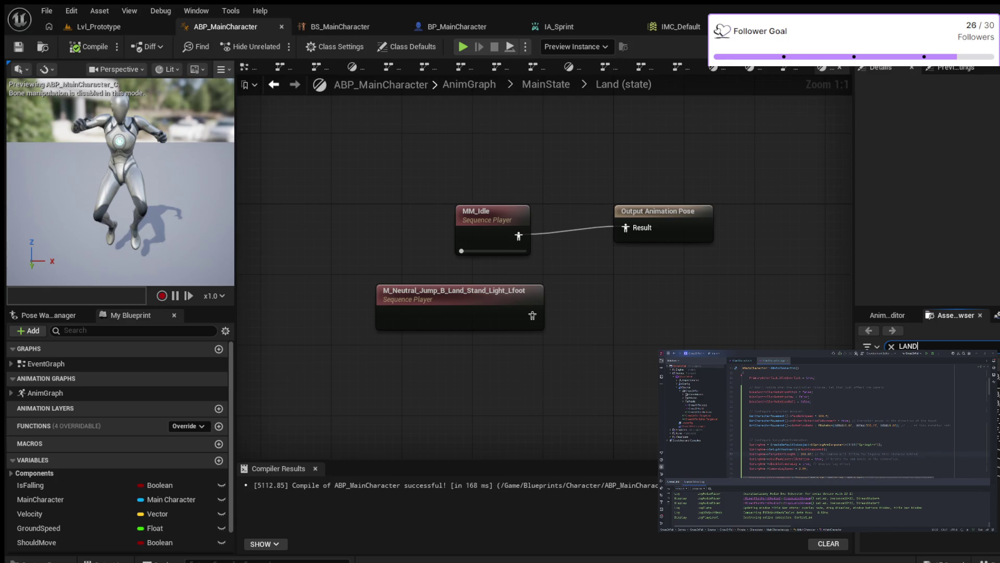
{"action": "double_click", "coordinate": [922, 367]}
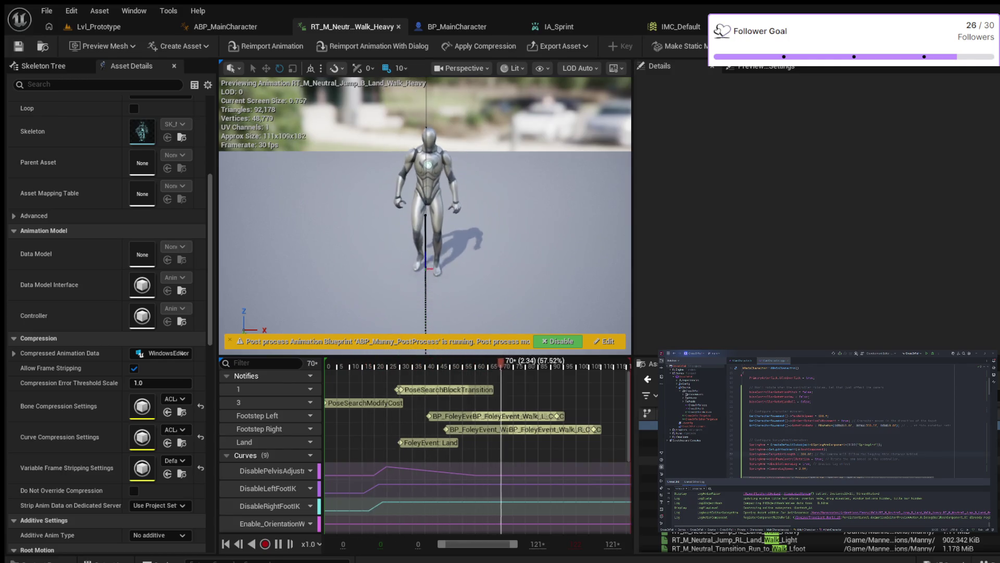
Step: Preview the light walk landing, Jump_F_Off_Walk_Lfoot and Transition_Run_to_Walk_Lfoot animations
{"action": "key", "text": "Down"}
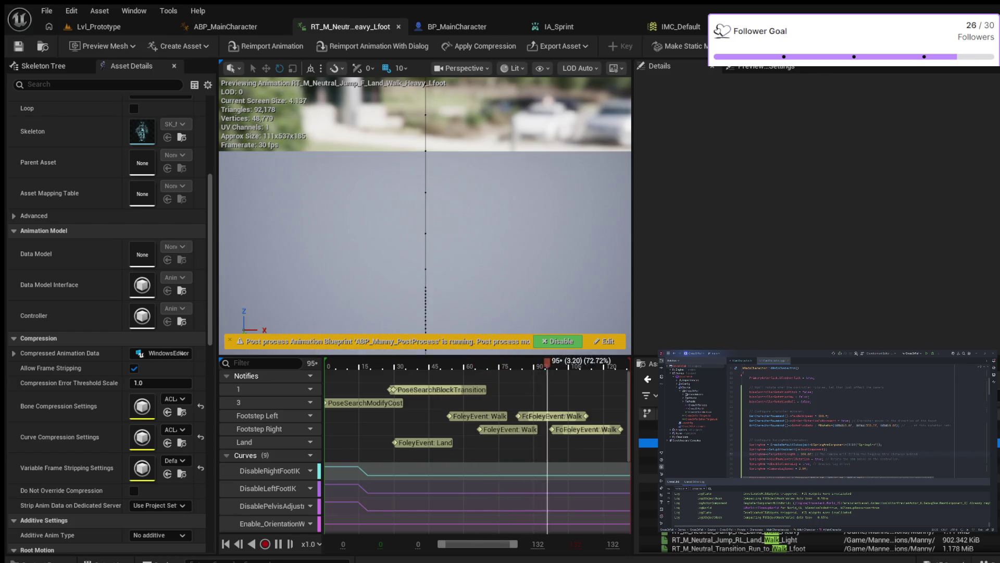
{"action": "left_click", "coordinate": [649, 478]}
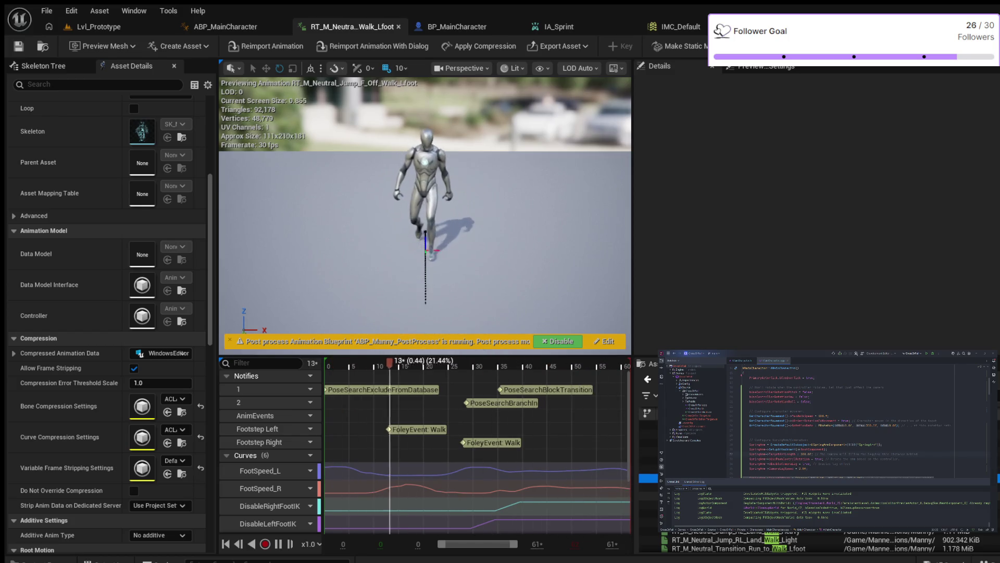
{"action": "scroll", "coordinate": [649, 469], "scroll_direction": "down", "scroll_amount": 2}
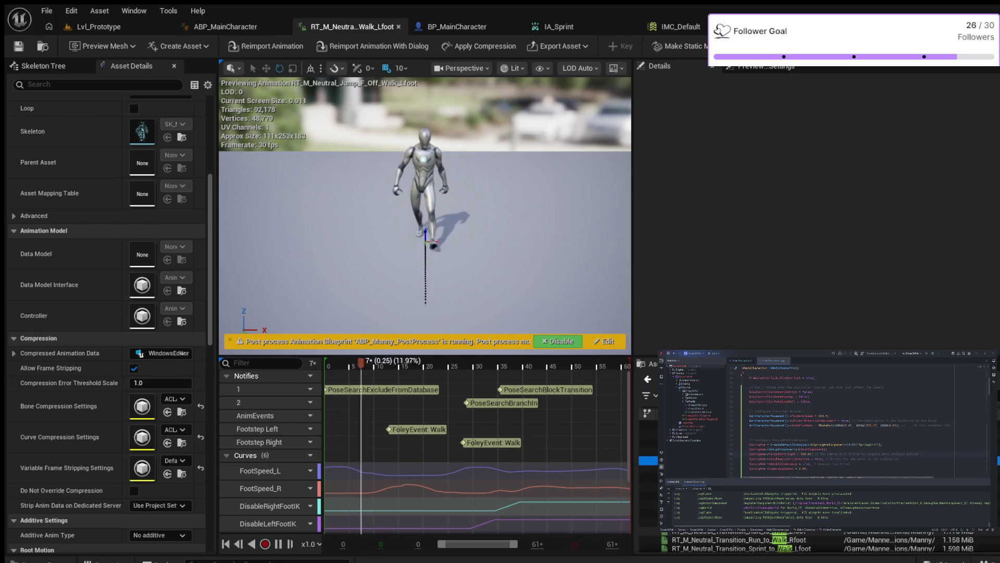
{"action": "left_click", "coordinate": [743, 531]}
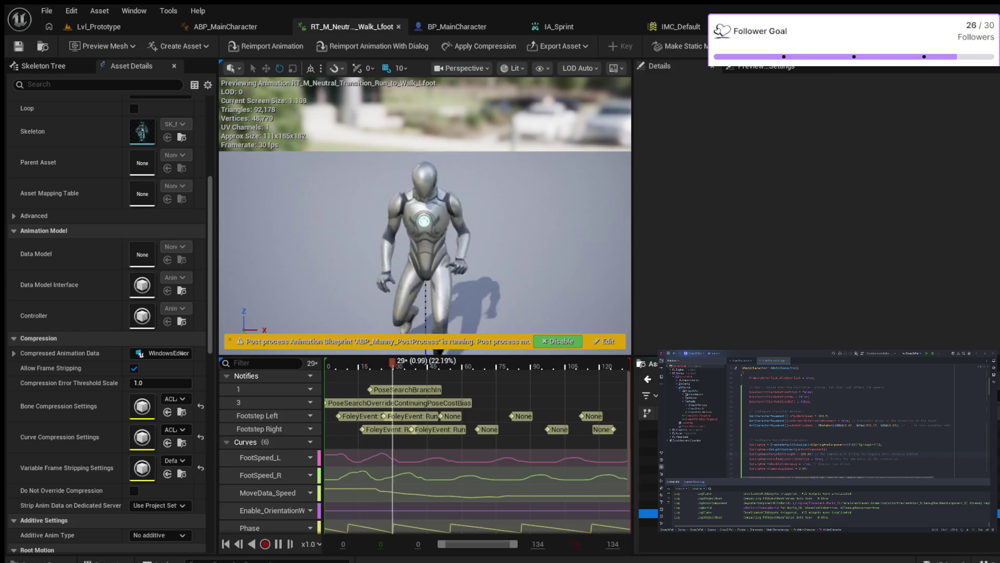
Step: Preview Jump_RL_Land_Walk_Heavy, return to ABP_MainCharacter and show the Jump folder
{"action": "left_click", "coordinate": [649, 513]}
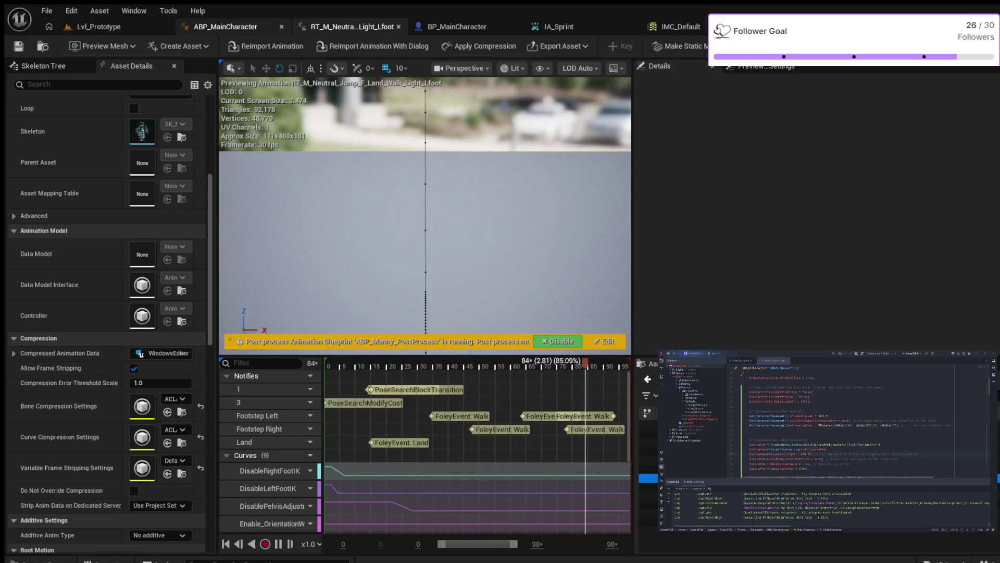
{"action": "left_click", "coordinate": [225, 26]}
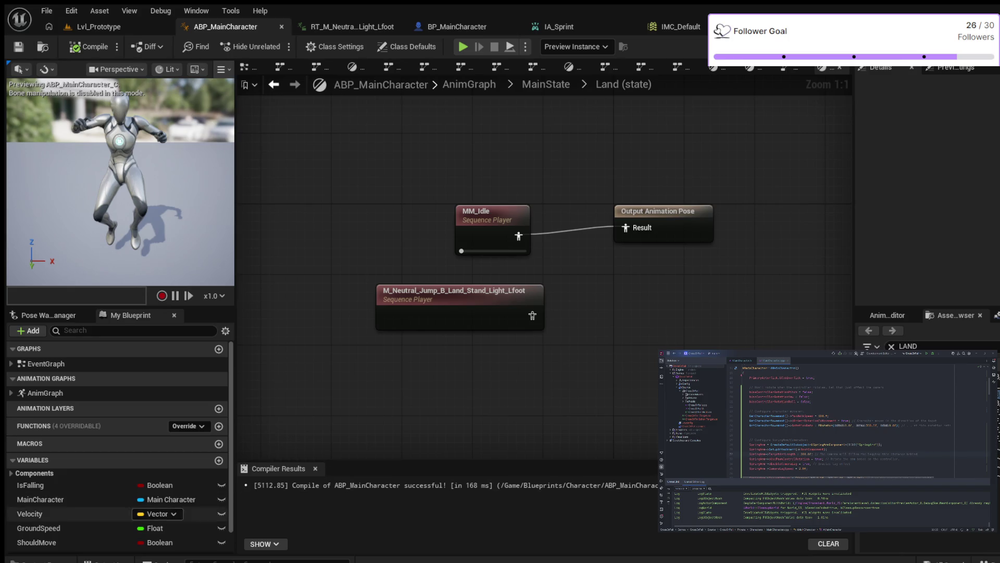
{"action": "key", "text": "ctrl+space"}
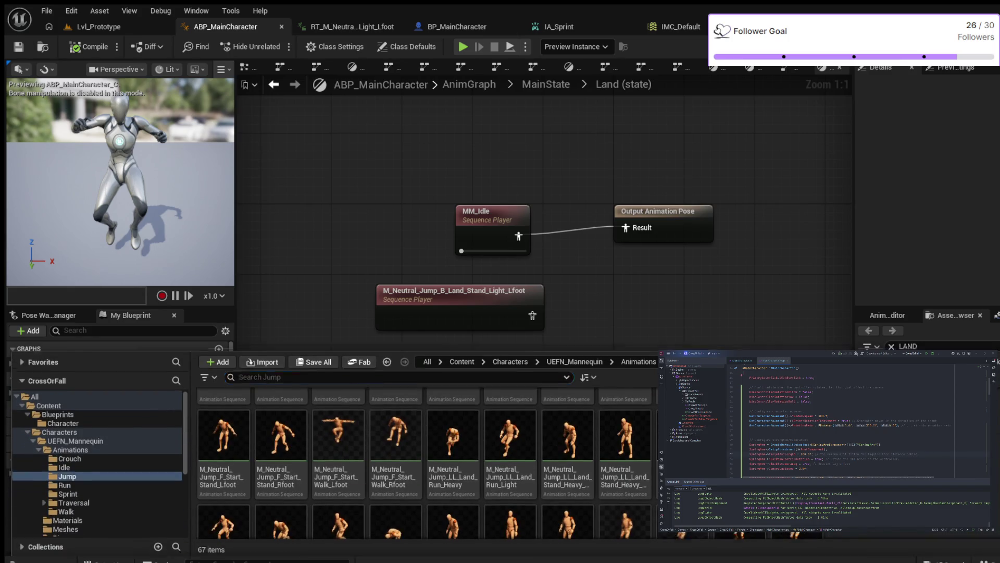
Step: Disconnect MM_Idle so the Land_Stand_Light_Lfoot player feeds Result, compile and simulate
{"action": "key", "text": "ctrl+space"}
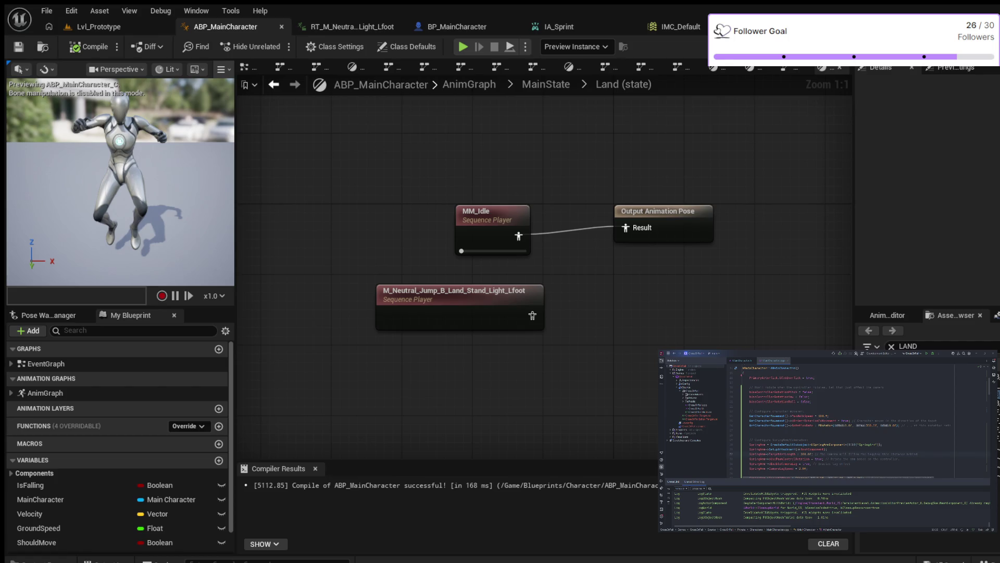
{"action": "left_click", "coordinate": [517, 236], "text": "alt"}
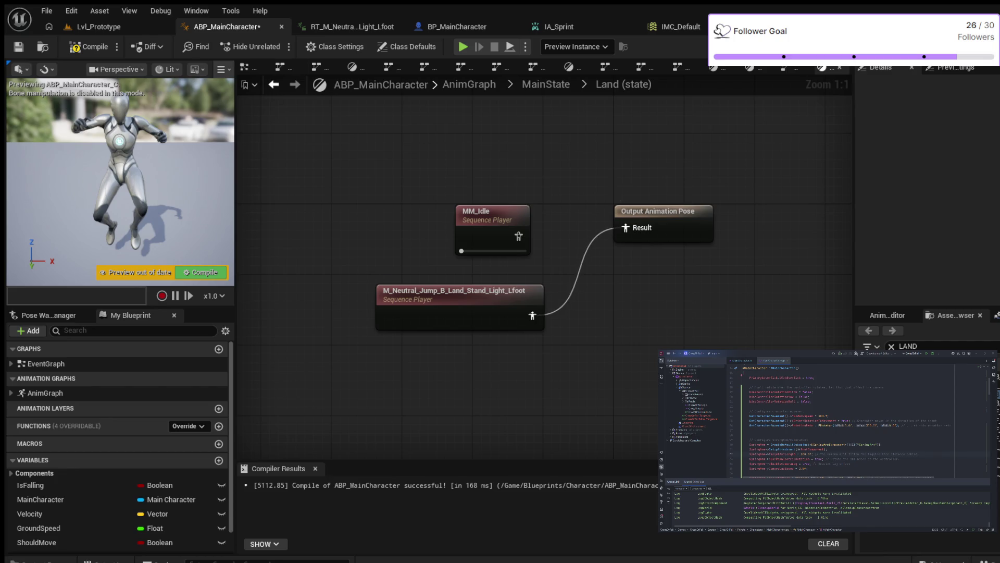
{"action": "left_click", "coordinate": [88, 45]}
{"action": "left_click", "coordinate": [462, 47]}
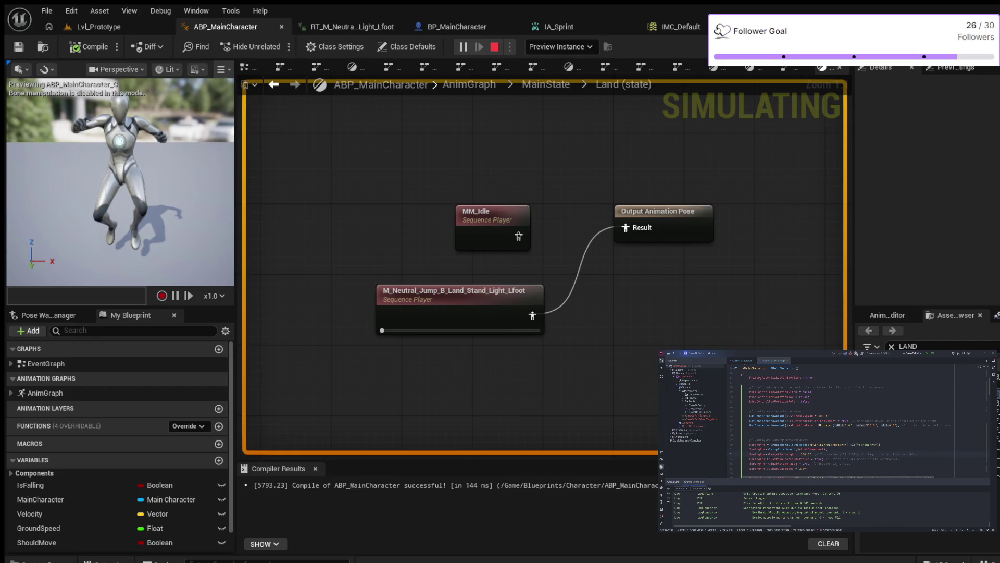
{"action": "key", "text": "Escape"}
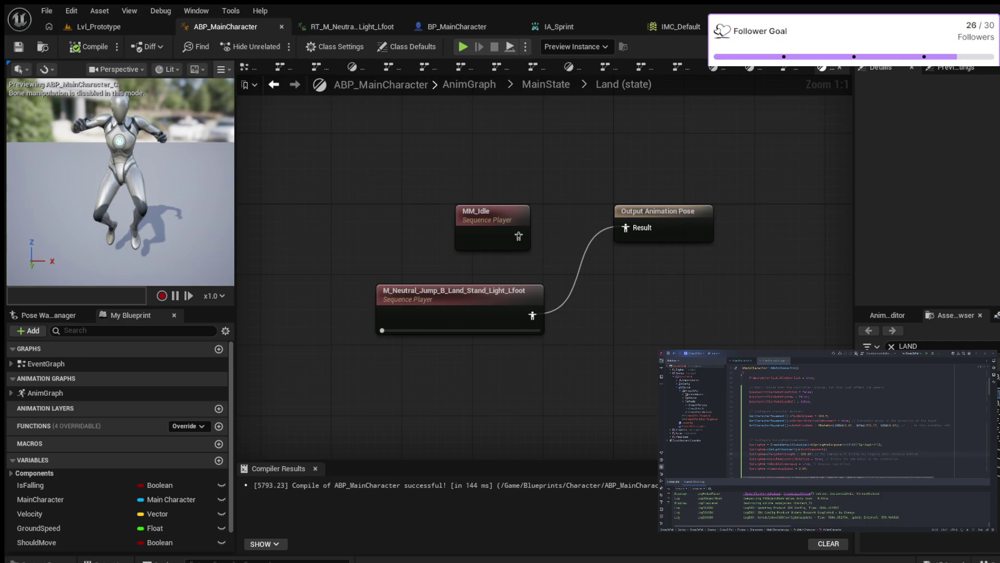
Step: Widen the details area beside the graph
{"action": "left_click_drag", "start_coordinate": [853, 195], "coordinate": [753, 195]}
{"action": "left_click_drag", "start_coordinate": [749, 235], "coordinate": [747, 234]}
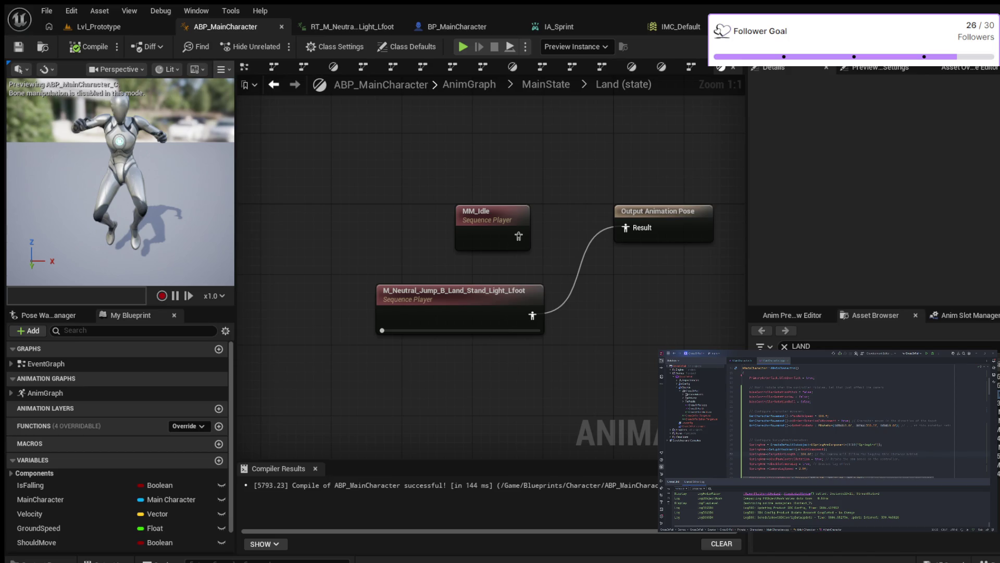
Step: Box-select the three Land nodes, centre the graph on them and widen the right panels
{"action": "mouse_move", "coordinate": [747, 203]}
{"action": "left_mouse_down"}
{"action": "mouse_move", "coordinate": [680, 203]}
{"action": "mouse_move", "coordinate": [701, 203]}
{"action": "left_mouse_up"}
{"action": "left_click_drag", "start_coordinate": [395, 182], "coordinate": [625, 330]}
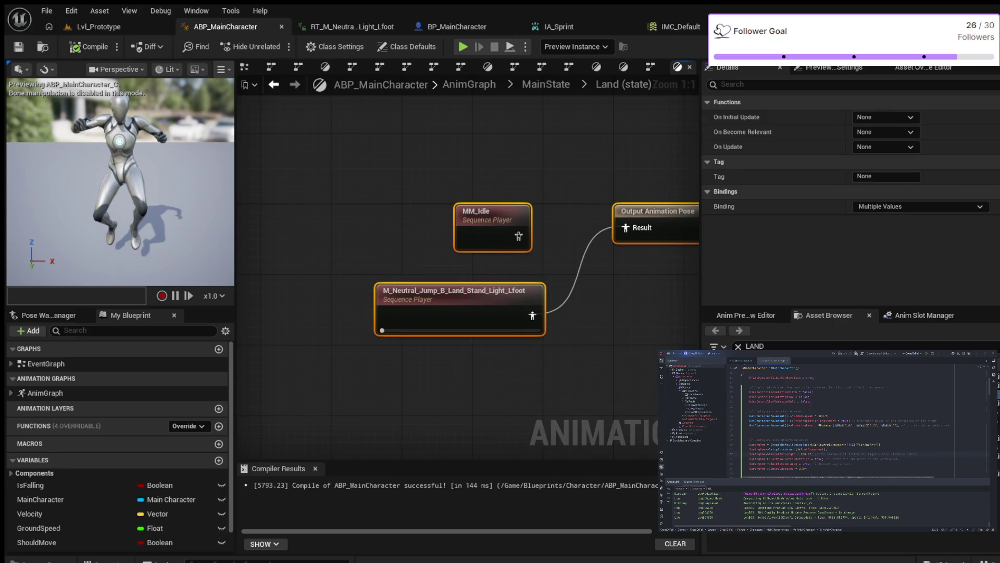
{"action": "key", "text": "Home"}
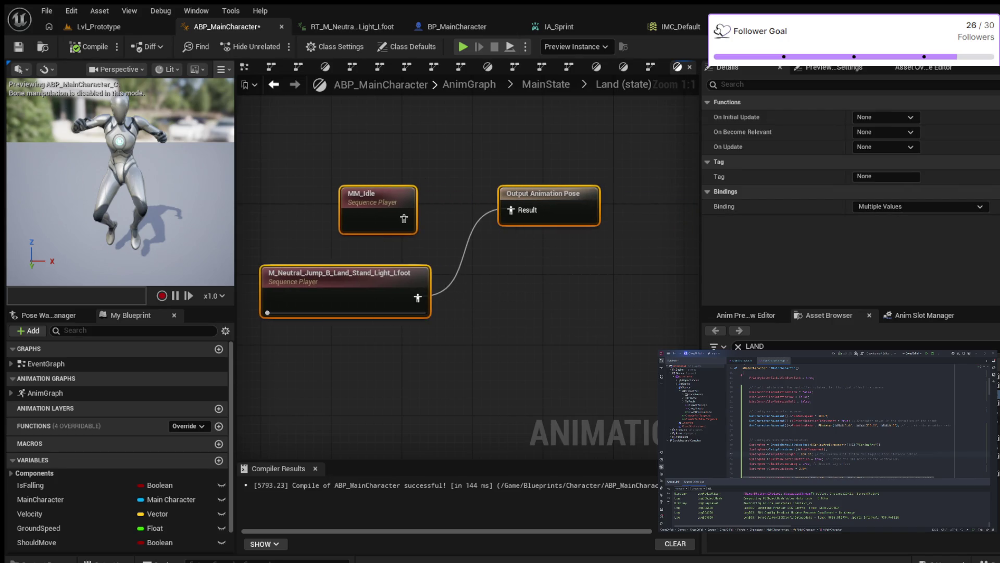
{"action": "left_click_drag", "start_coordinate": [700, 203], "coordinate": [626, 203]}
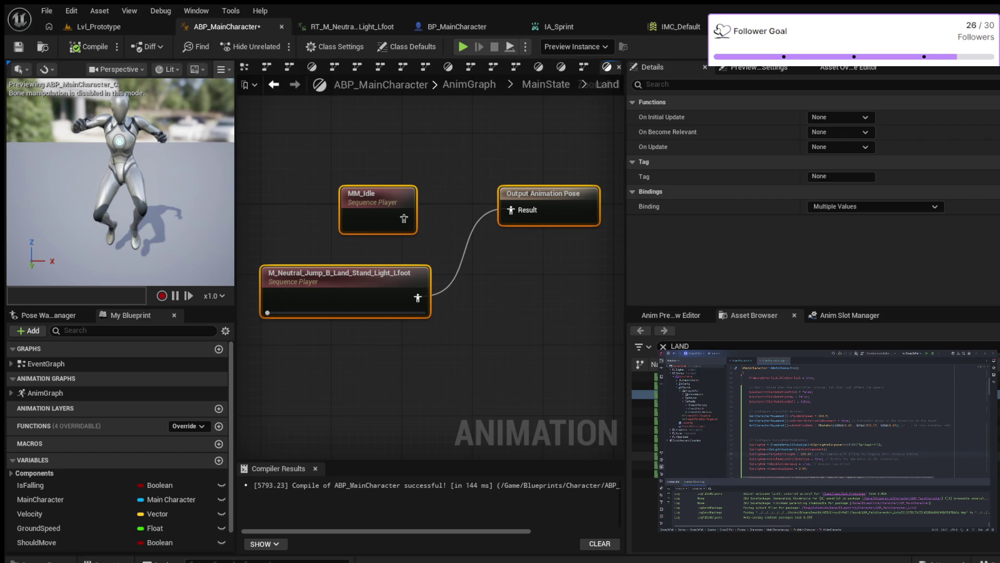
Step: Add RT_M_Neutral_Jump_F_Land_Walk_Light_Rfoot and wire it to Result in place of the stand landing
{"action": "left_click", "coordinate": [645, 438]}
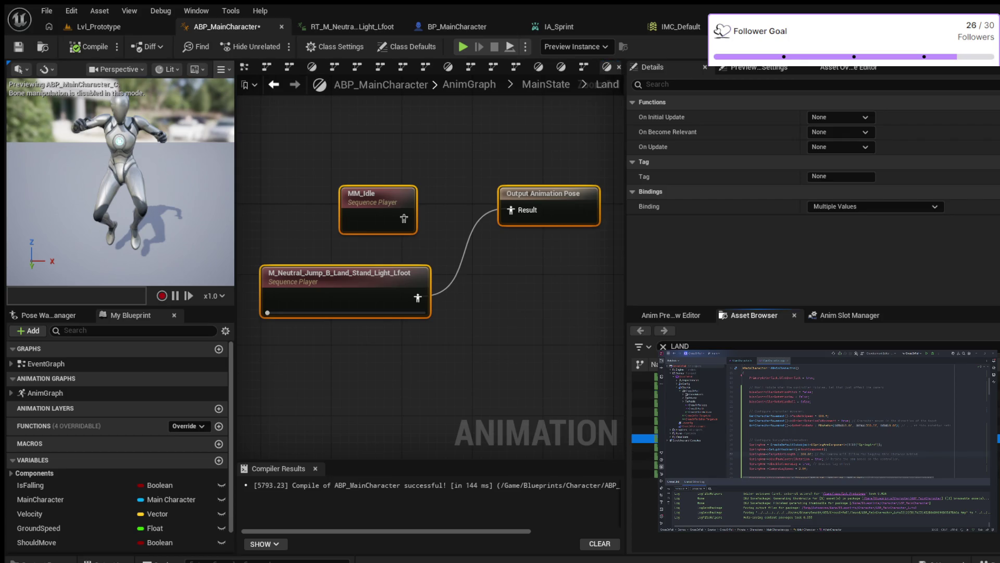
{"action": "left_click_drag", "start_coordinate": [645, 439], "coordinate": [306, 341]}
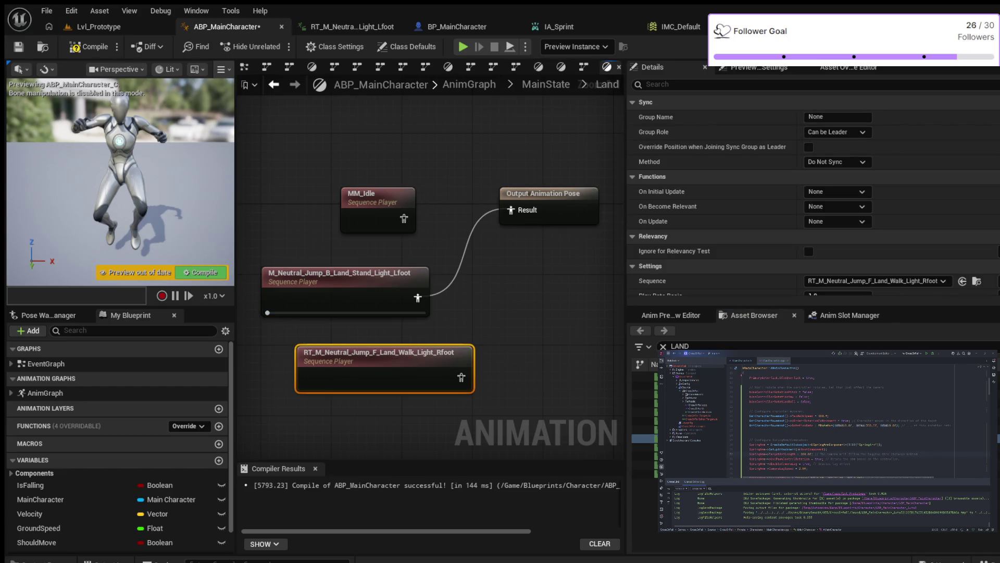
{"action": "left_click", "coordinate": [419, 297], "text": "alt"}
{"action": "left_click_drag", "start_coordinate": [461, 376], "coordinate": [512, 209]}
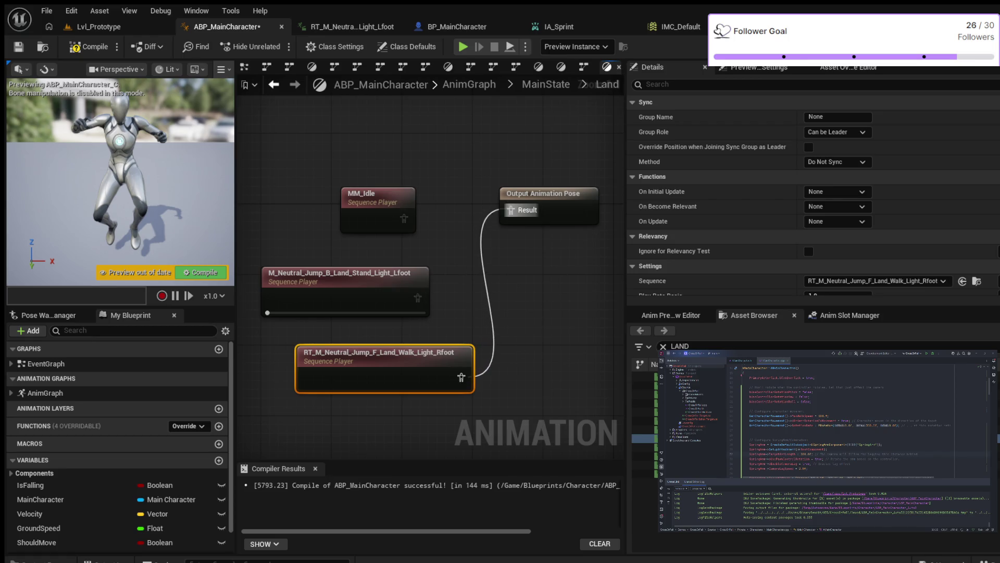
Step: Compile, simulate the walk landing, then delete its sequence player node
{"action": "left_click", "coordinate": [88, 46]}
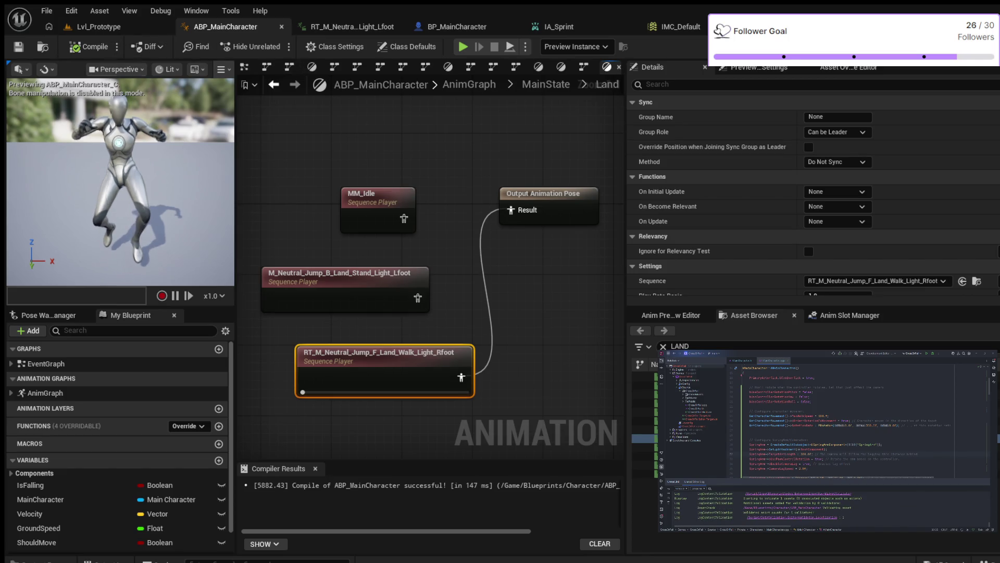
{"action": "key", "text": "alt+p"}
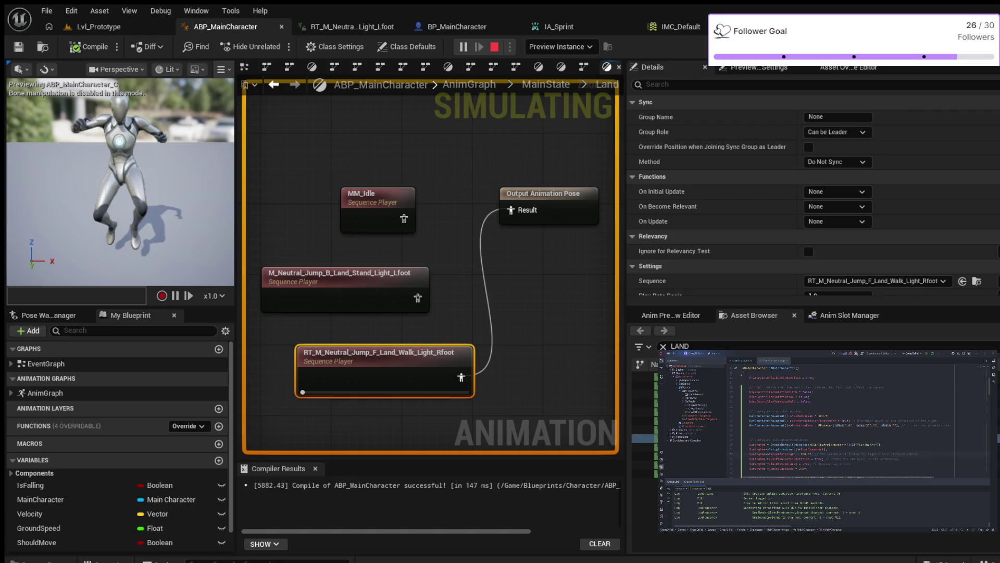
{"action": "key", "text": "Escape"}
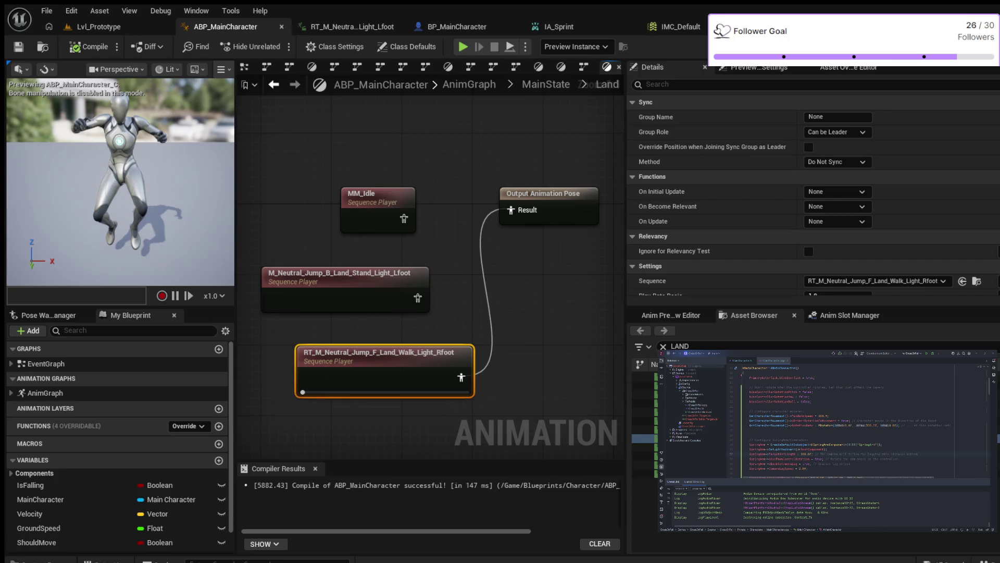
{"action": "key", "text": "Delete"}
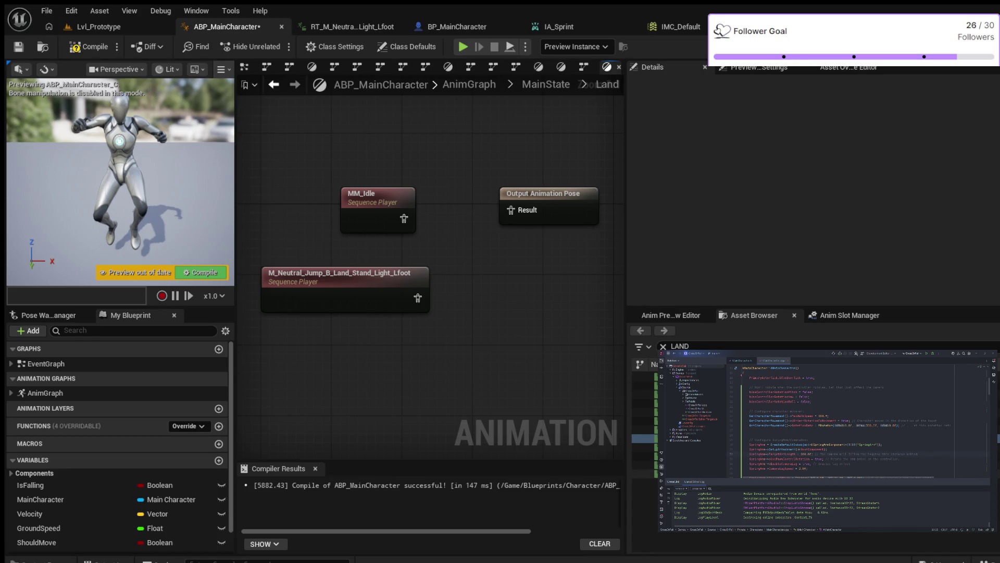
Step: Add RT_M_Neutral_Jump_RL_Land_Walk_Light to the Land graph and connect it to Result
{"action": "key", "text": "Down"}
{"action": "key", "text": "Down"}
{"action": "key", "text": "Down"}
{"action": "left_click_drag", "start_coordinate": [672, 474], "coordinate": [321, 344]}
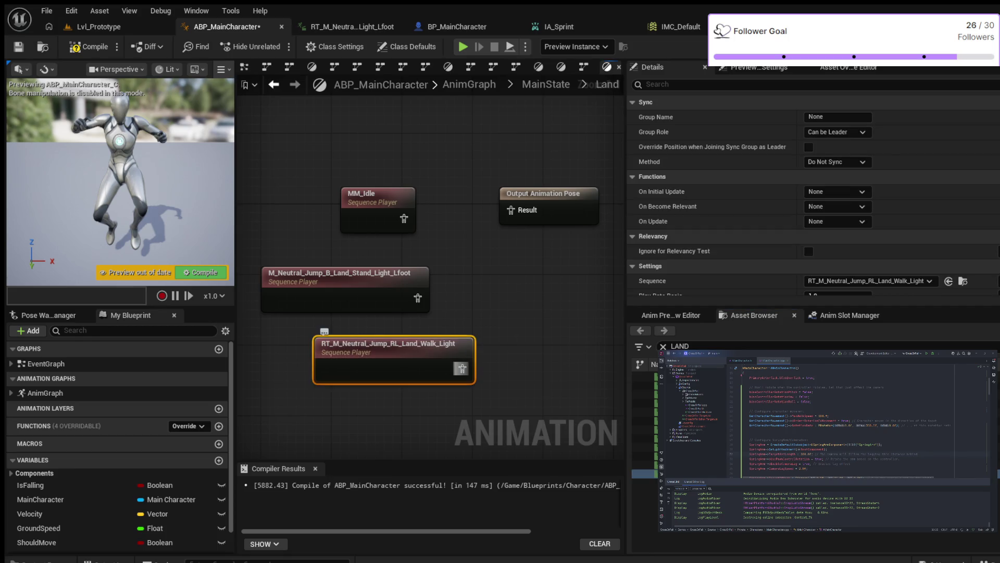
{"action": "left_click_drag", "start_coordinate": [462, 368], "coordinate": [512, 209]}
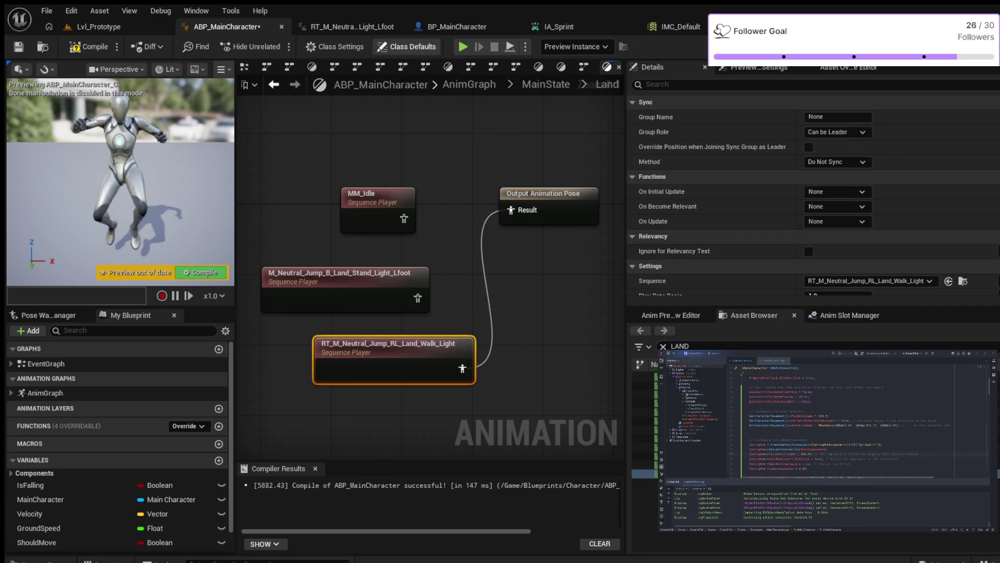
Step: Compile, simulate the RL landing, then delete its node leaving Result unconnected
{"action": "left_click", "coordinate": [86, 46]}
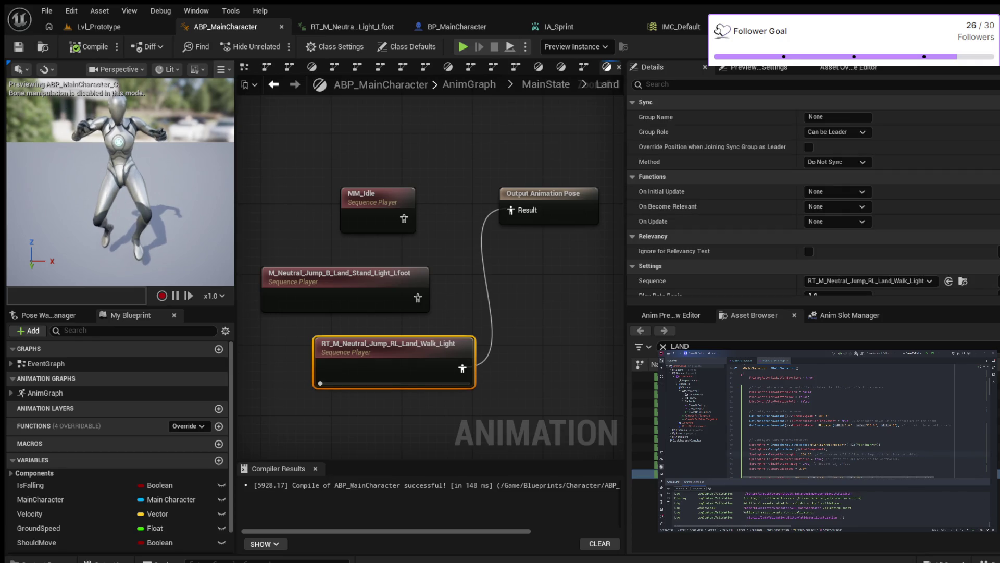
{"action": "left_click", "coordinate": [463, 46]}
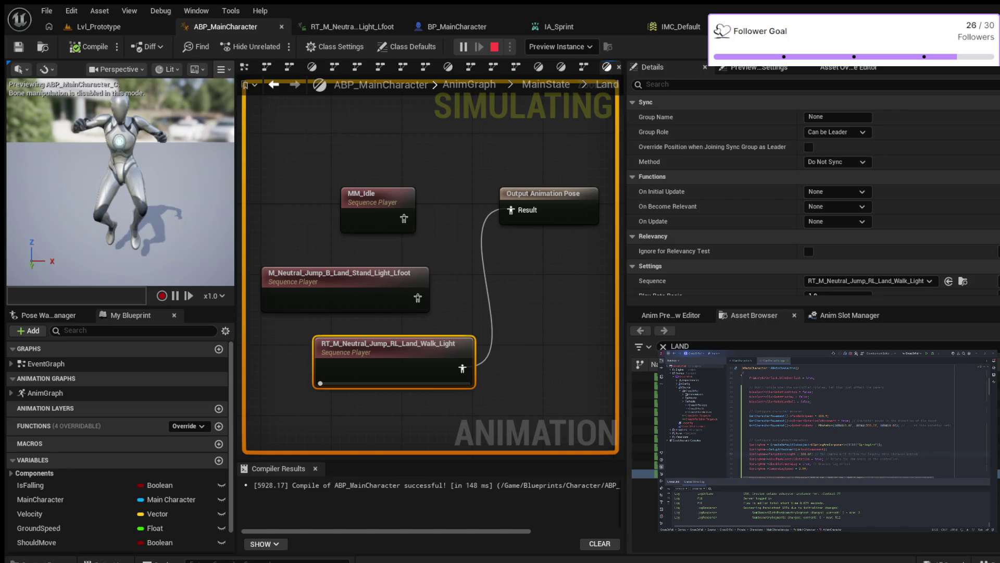
{"action": "key", "text": "Escape"}
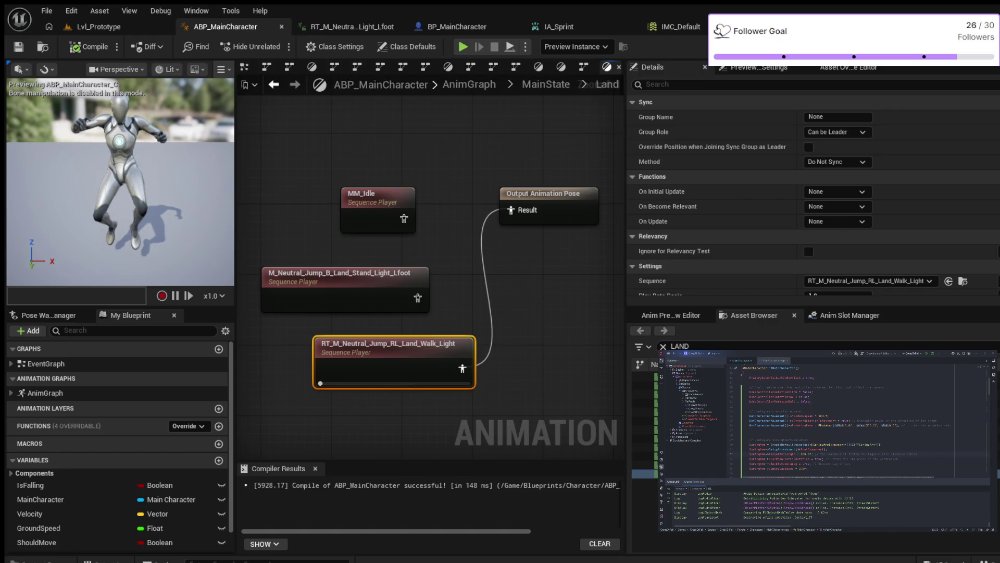
{"action": "key", "text": "Delete"}
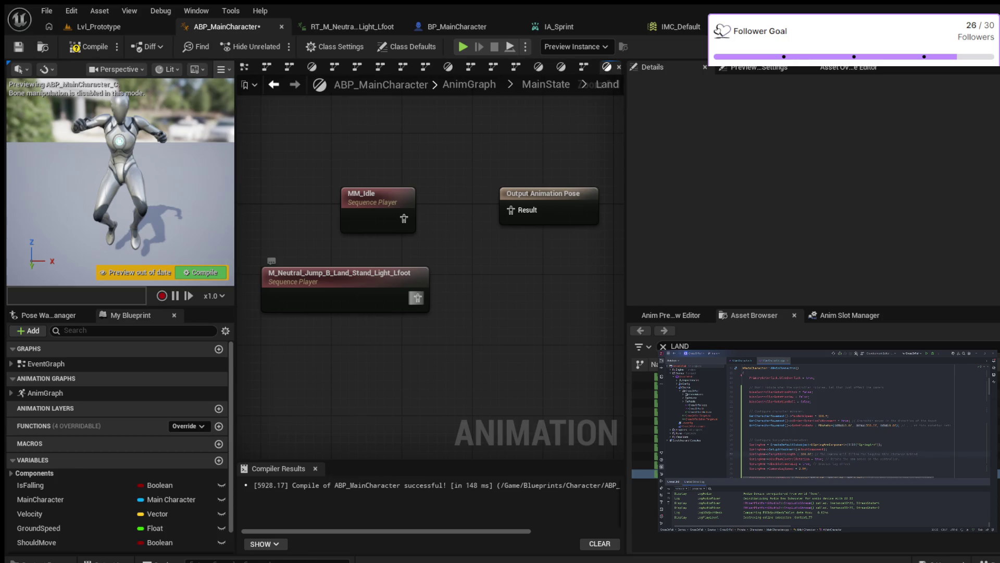
Step: Feed the standing light landing animation into the Land output pose, compile and test it in play mode
{"action": "left_click_drag", "start_coordinate": [417, 297], "coordinate": [512, 210]}
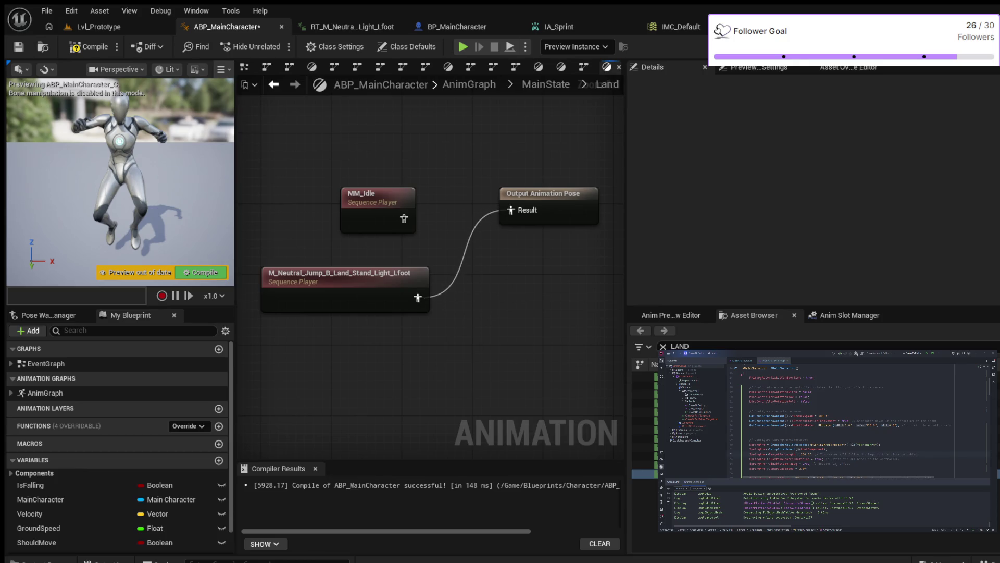
{"action": "left_click", "coordinate": [90, 46]}
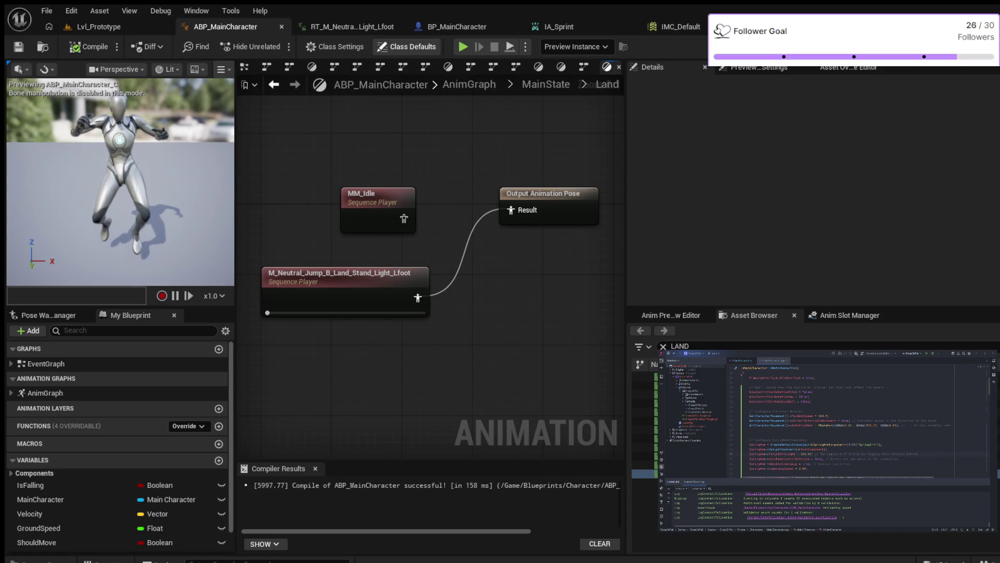
{"action": "key", "text": "alt+p"}
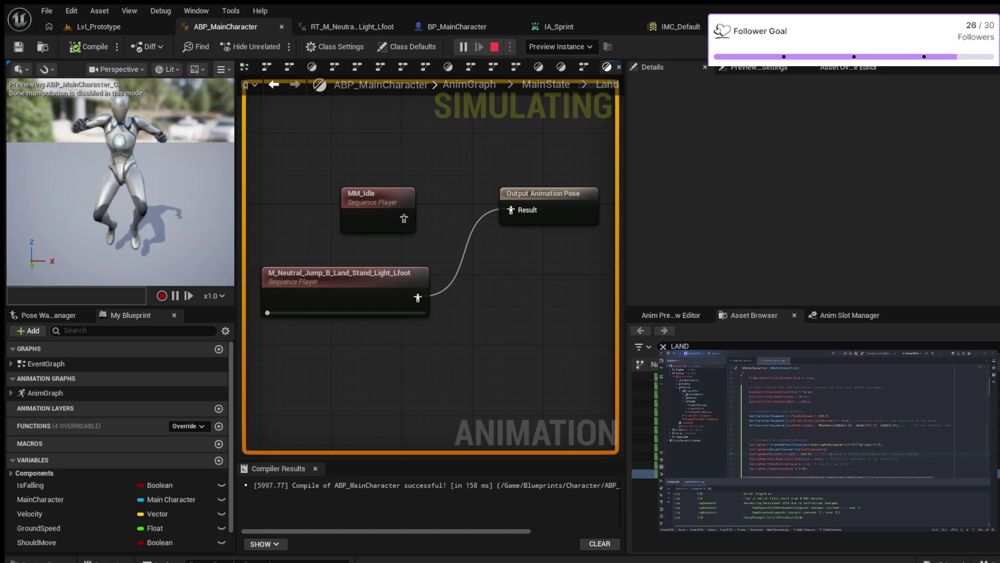
{"action": "key", "text": "Escape"}
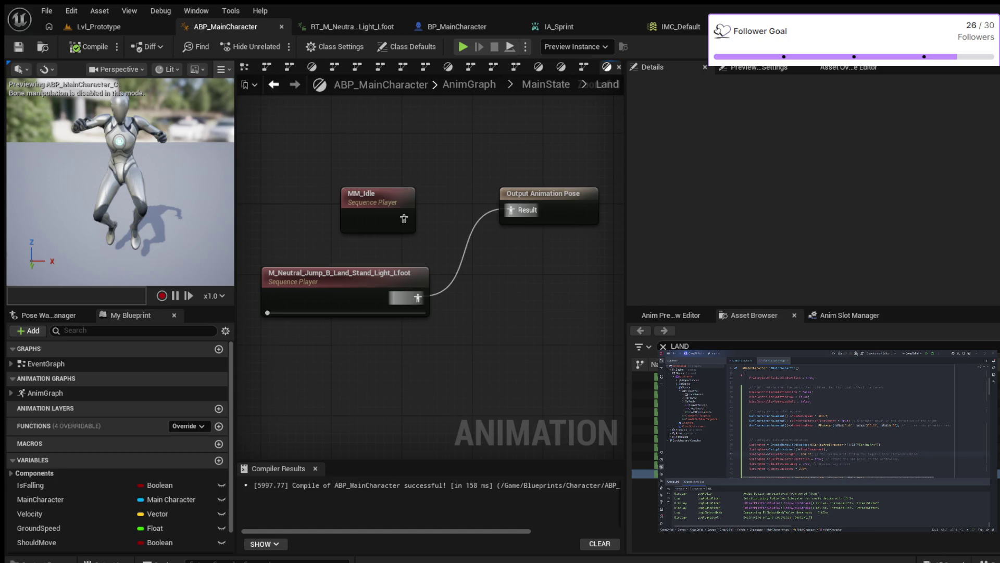
Step: Rewire MM_Idle into the Land output pose instead, recompile and test it in play mode
{"action": "left_click", "coordinate": [510, 209], "text": "alt"}
{"action": "left_click_drag", "start_coordinate": [404, 218], "coordinate": [510, 210]}
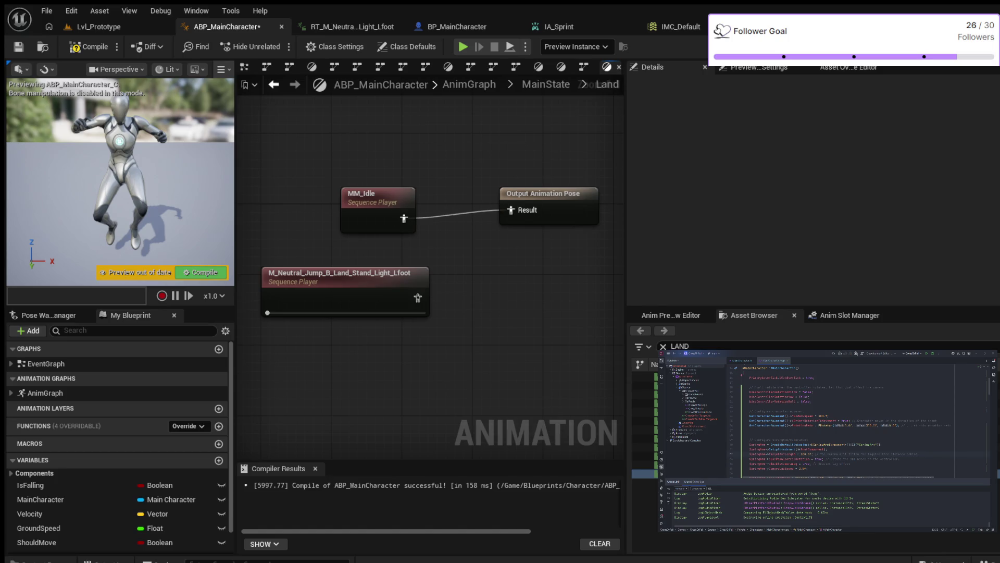
{"action": "left_click", "coordinate": [87, 47]}
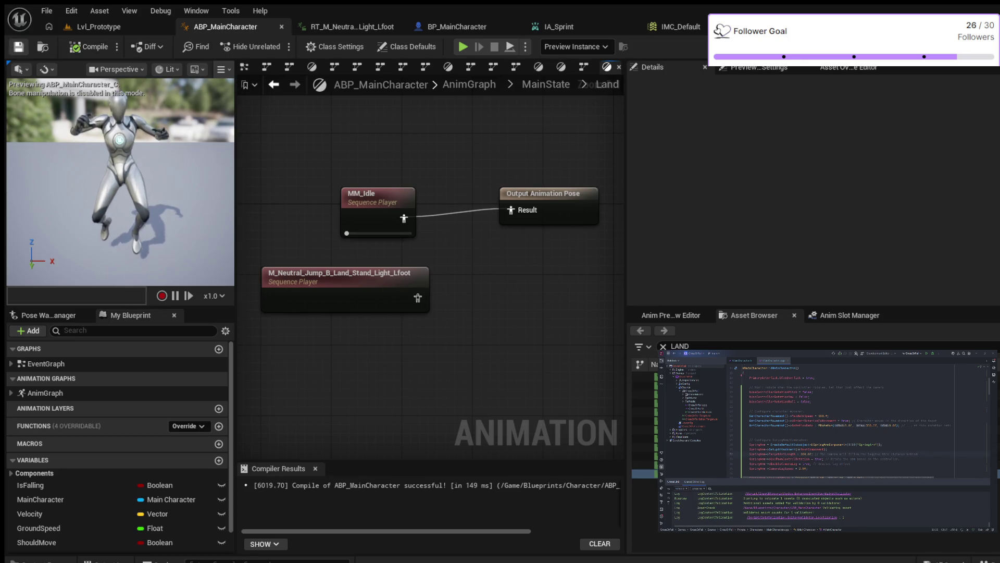
{"action": "key", "text": "alt+p"}
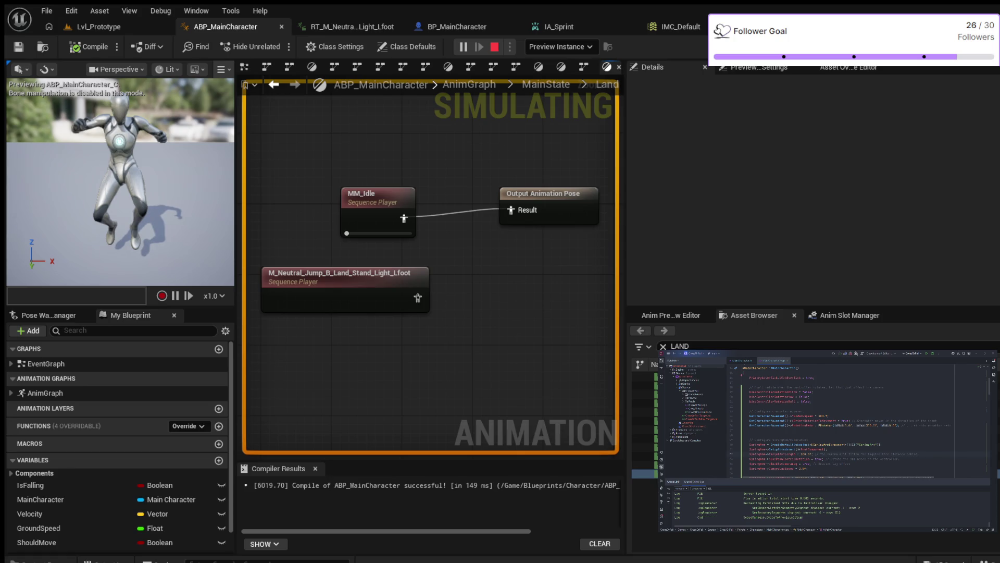
{"action": "key", "text": "Escape"}
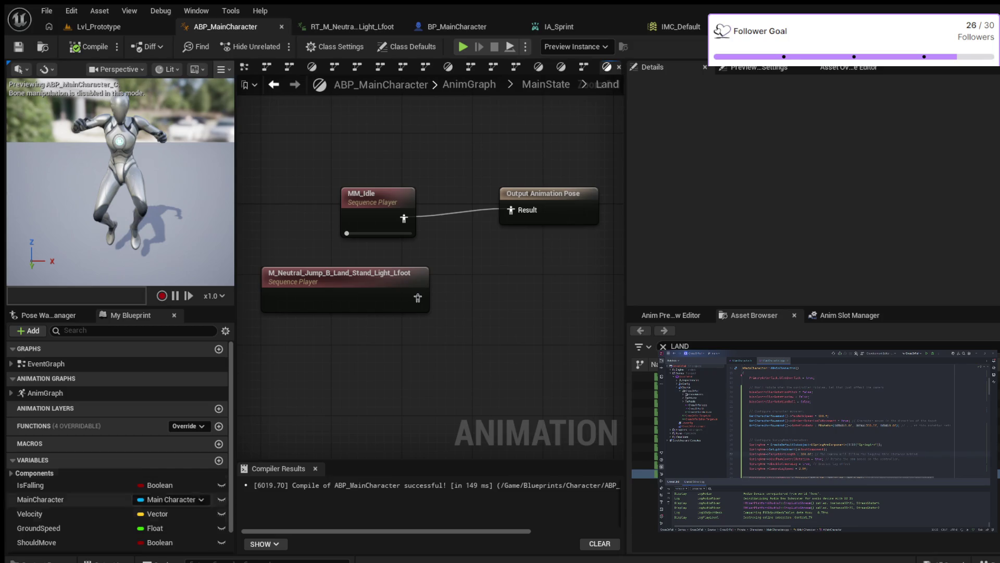
Step: Browse from Characters into StylizedCreaturesBundle > Animations and view the Crocodile animations
{"action": "left_click", "coordinate": [47, 559]}
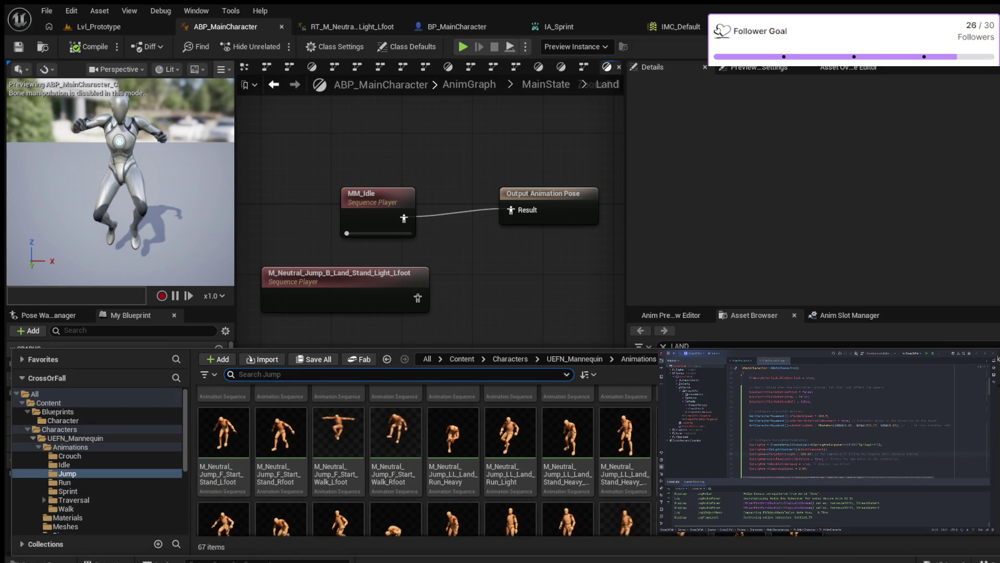
{"action": "double_click", "coordinate": [58, 429]}
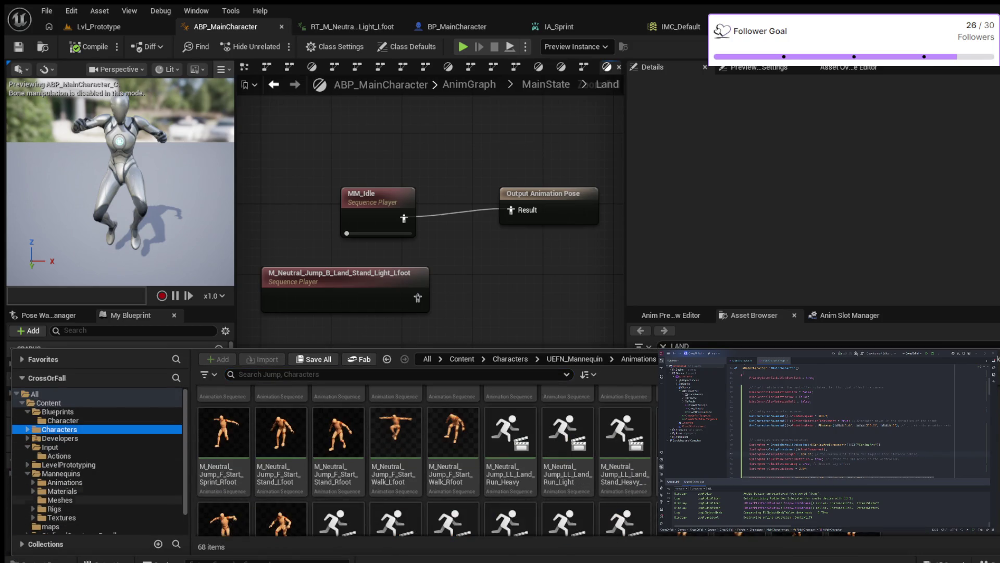
{"action": "scroll", "coordinate": [79, 474], "scroll_direction": "down", "scroll_amount": 1}
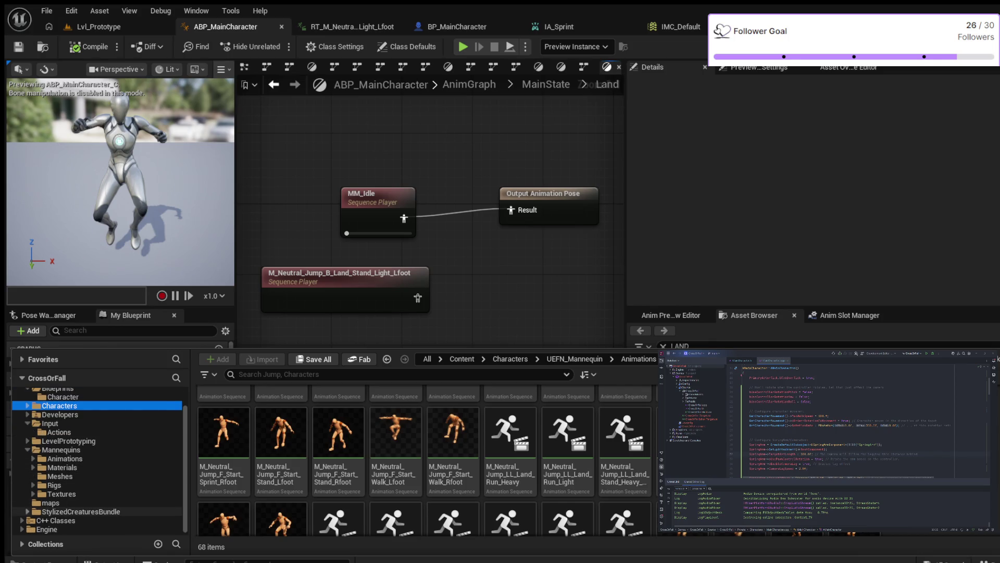
{"action": "left_click", "coordinate": [27, 511]}
{"action": "scroll", "coordinate": [79, 485], "scroll_direction": "down", "scroll_amount": 2}
{"action": "left_click", "coordinate": [64, 485]}
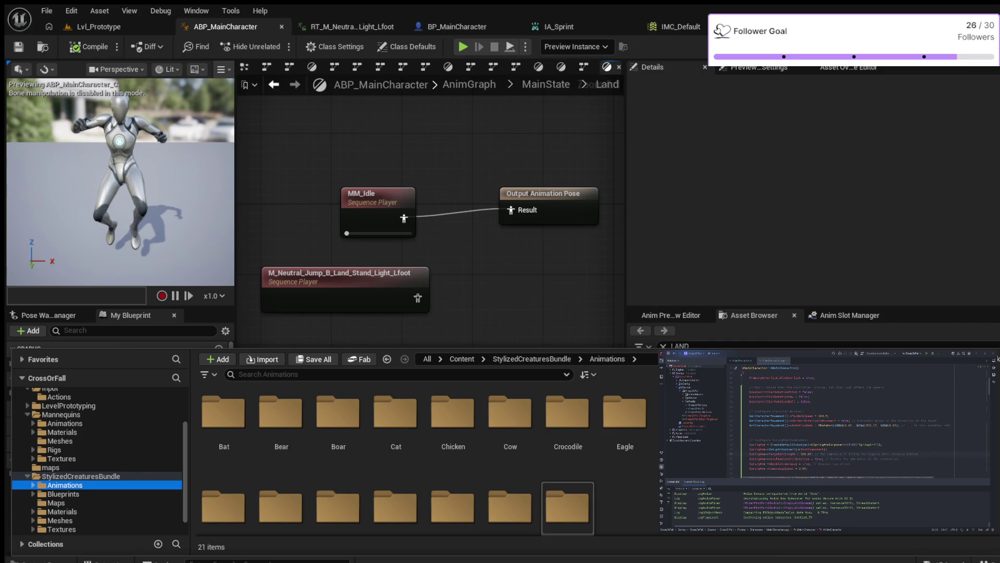
{"action": "double_click", "coordinate": [568, 422]}
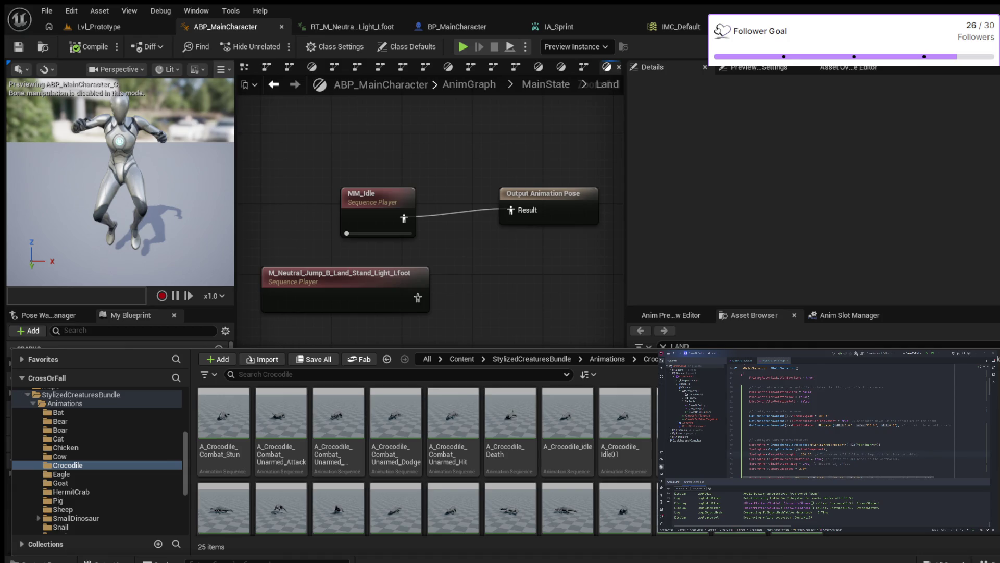
{"action": "scroll", "coordinate": [425, 461], "scroll_direction": "down", "scroll_amount": 2}
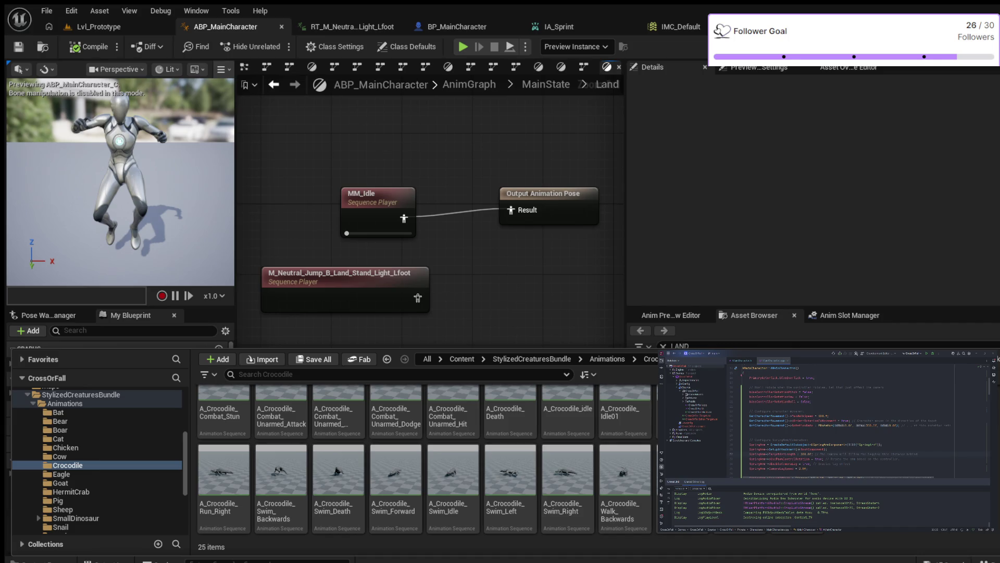
{"action": "scroll", "coordinate": [424, 461], "scroll_direction": "up", "scroll_amount": 1}
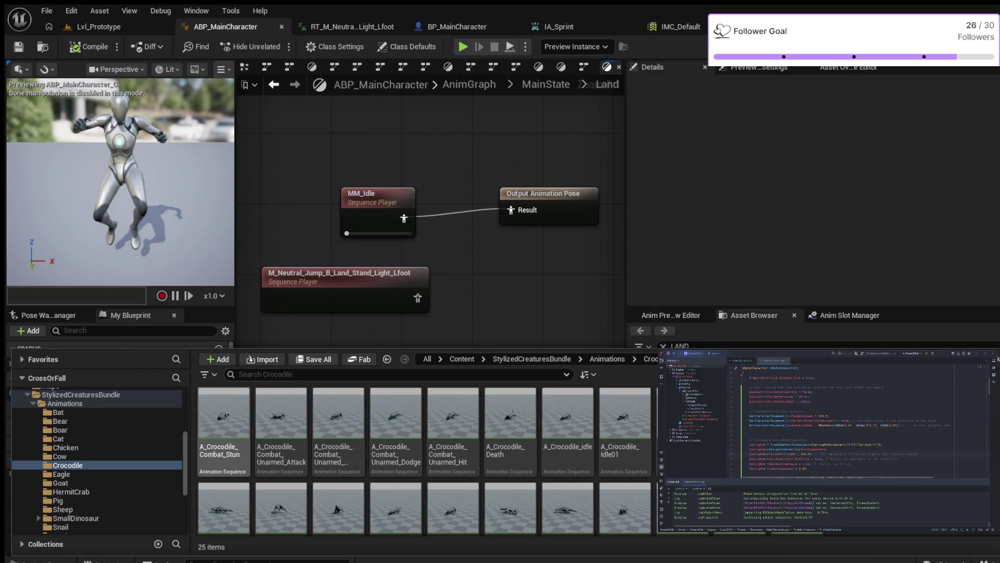
{"action": "scroll", "coordinate": [94, 456], "scroll_direction": "up", "scroll_amount": 1}
{"action": "scroll", "coordinate": [100, 461], "scroll_direction": "down", "scroll_amount": 2}
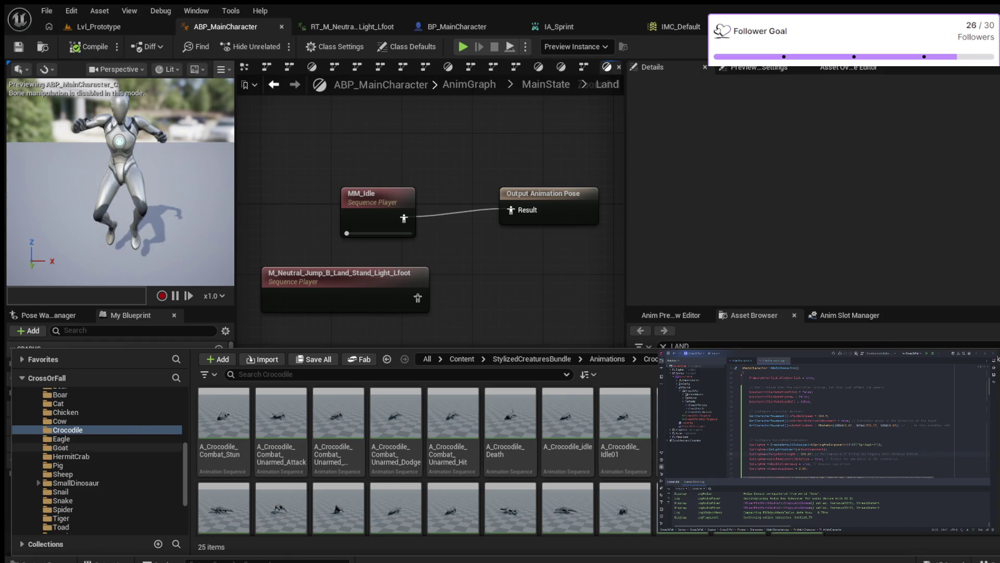
{"action": "scroll", "coordinate": [100, 461], "scroll_direction": "up", "scroll_amount": 2}
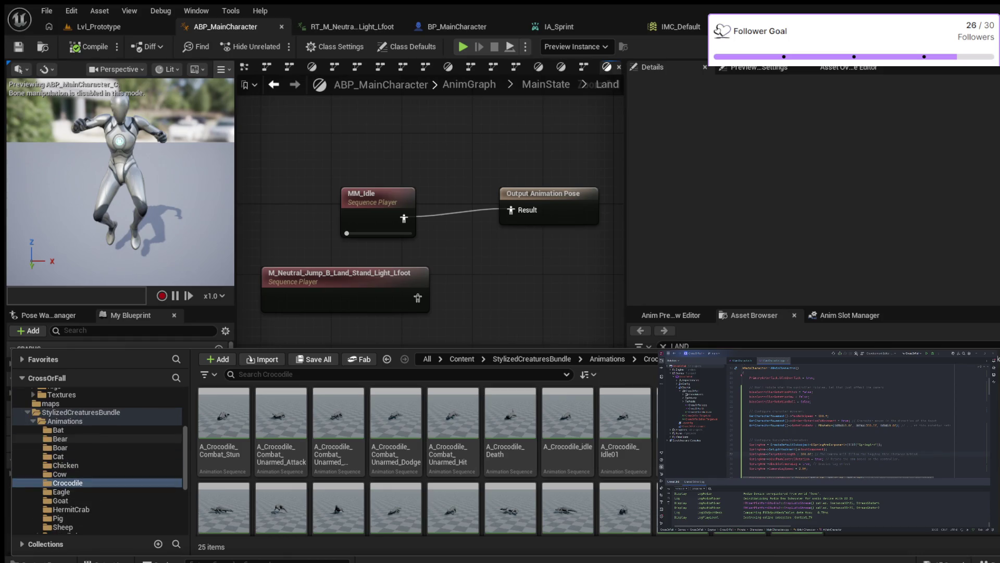
Step: Move to StylizedCreaturesBundle > Blueprints > Bear, listing the four BP_Bear variants
{"action": "left_click", "coordinate": [64, 467]}
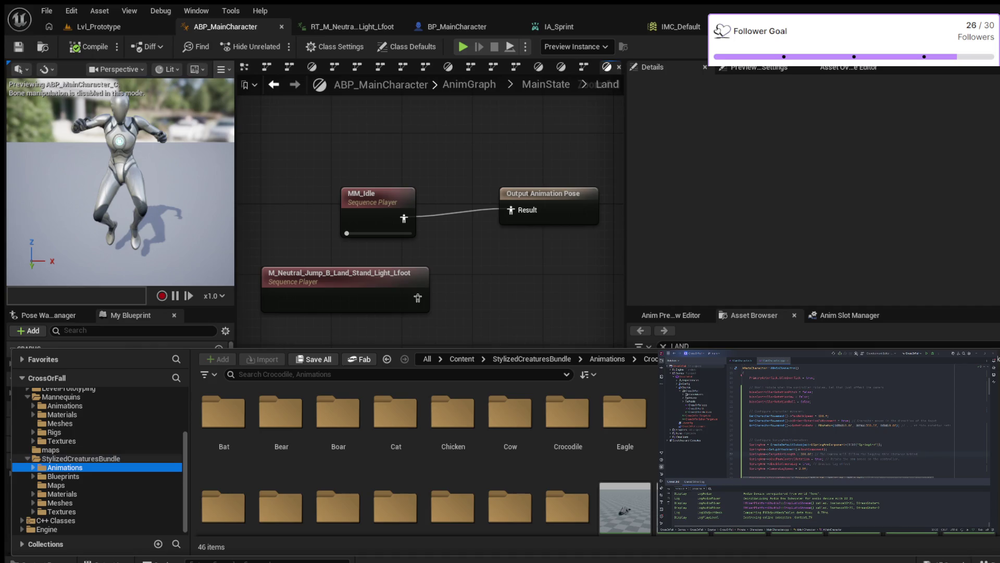
{"action": "key", "text": "Down"}
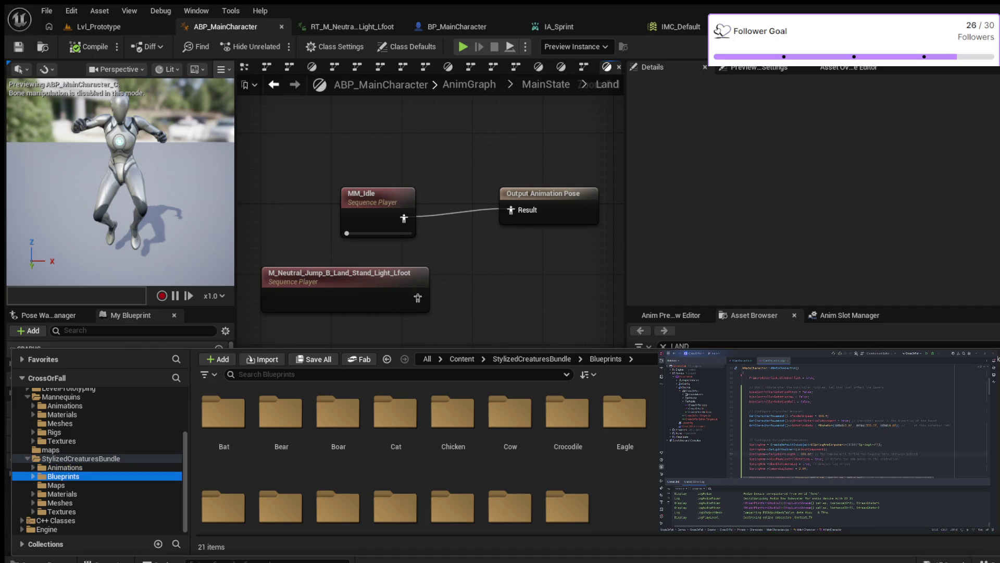
{"action": "key", "text": "Right"}
{"action": "key", "text": "Down"}
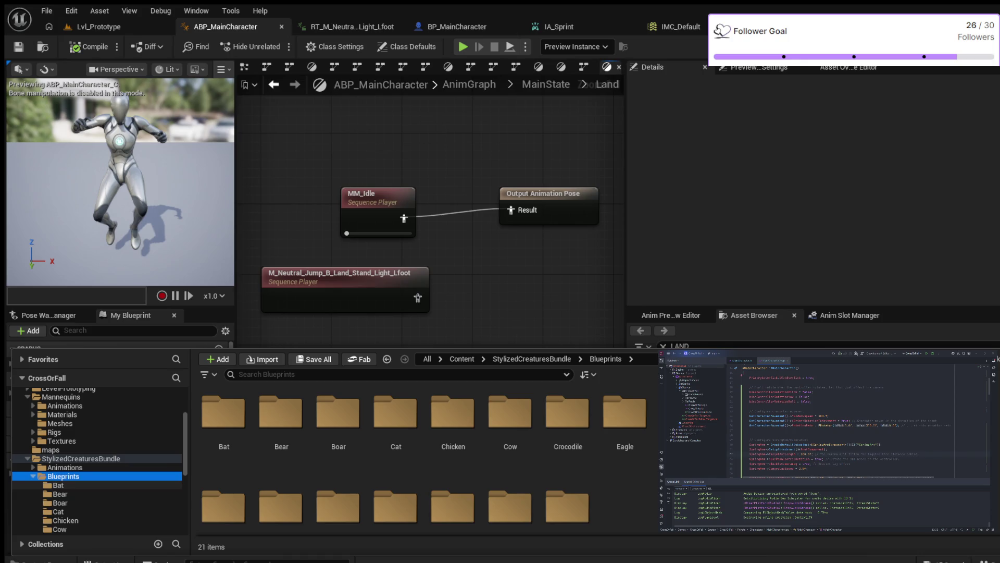
{"action": "key", "text": "Down"}
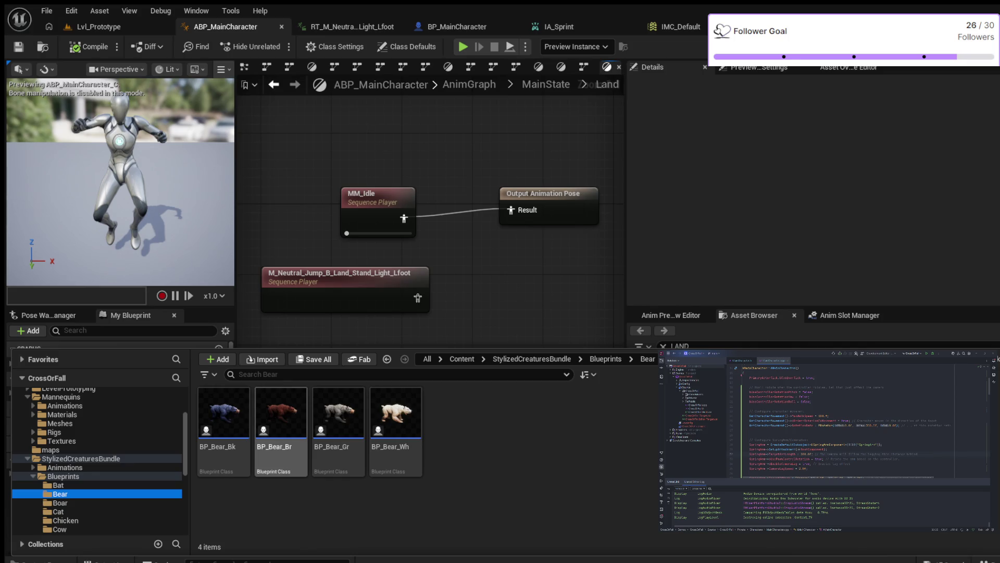
{"action": "double_click", "coordinate": [281, 426]}
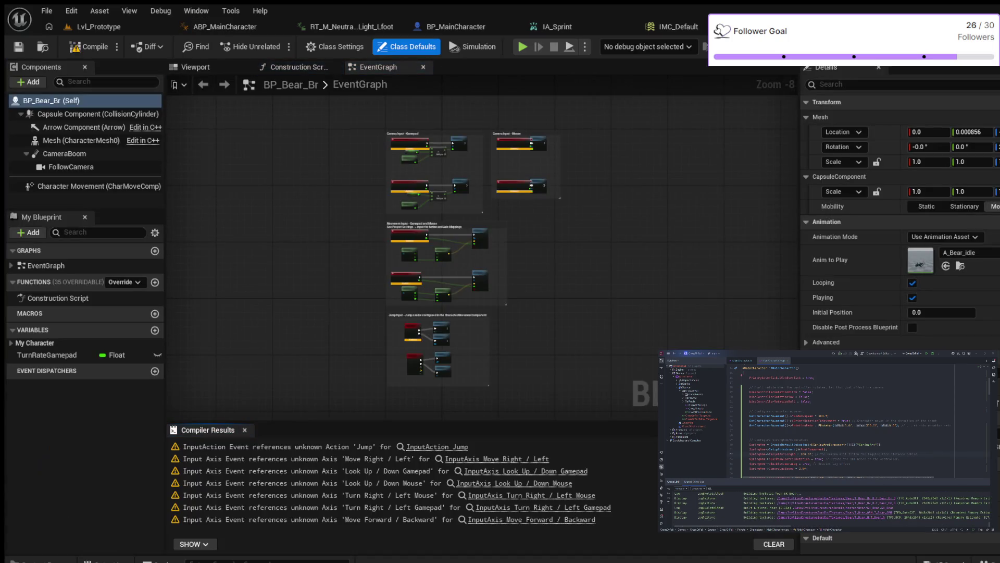
{"action": "scroll", "coordinate": [485, 219], "scroll_direction": "up", "scroll_amount": 2}
{"action": "scroll", "coordinate": [484, 219], "scroll_direction": "up", "scroll_amount": 3}
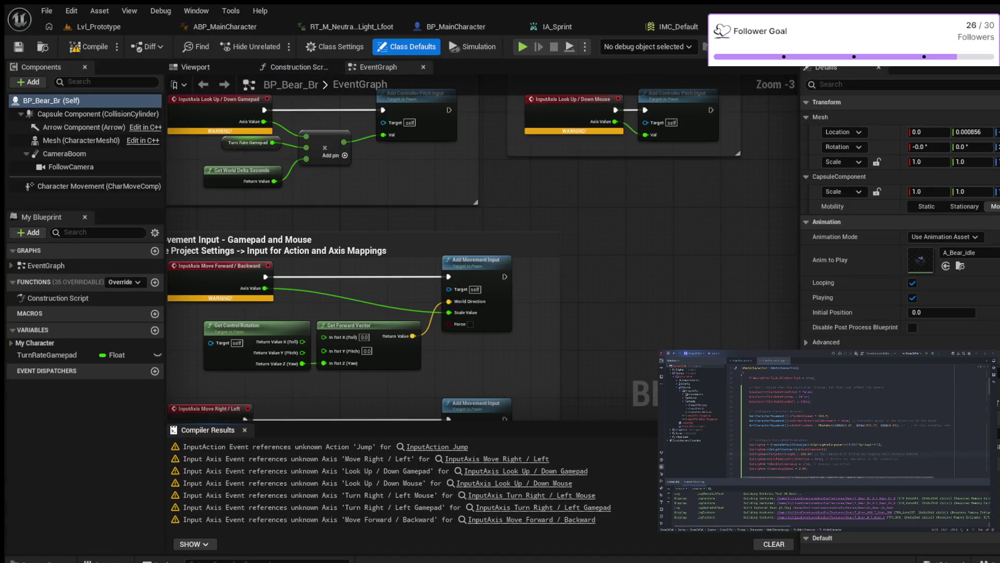
{"action": "scroll", "coordinate": [432, 211], "scroll_direction": "down", "scroll_amount": 1}
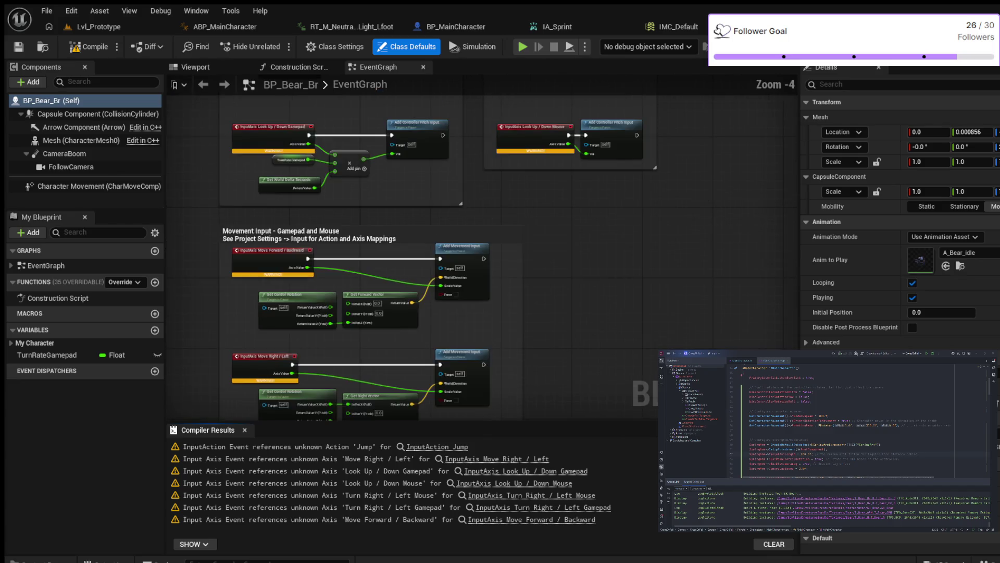
{"action": "scroll", "coordinate": [432, 211], "scroll_direction": "down", "scroll_amount": 1}
{"action": "scroll", "coordinate": [432, 211], "scroll_direction": "up", "scroll_amount": 1}
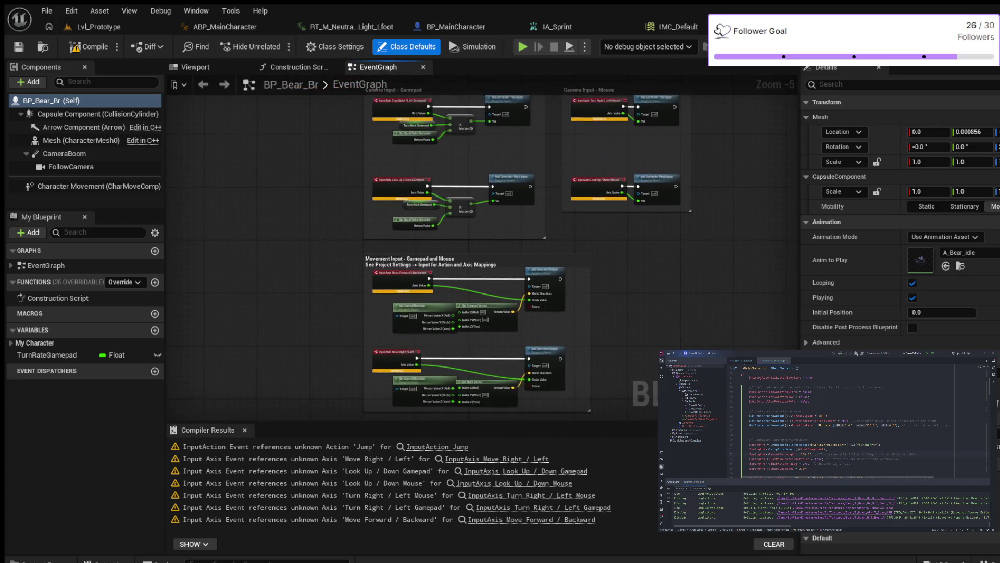
{"action": "scroll", "coordinate": [432, 211], "scroll_direction": "up", "scroll_amount": 1}
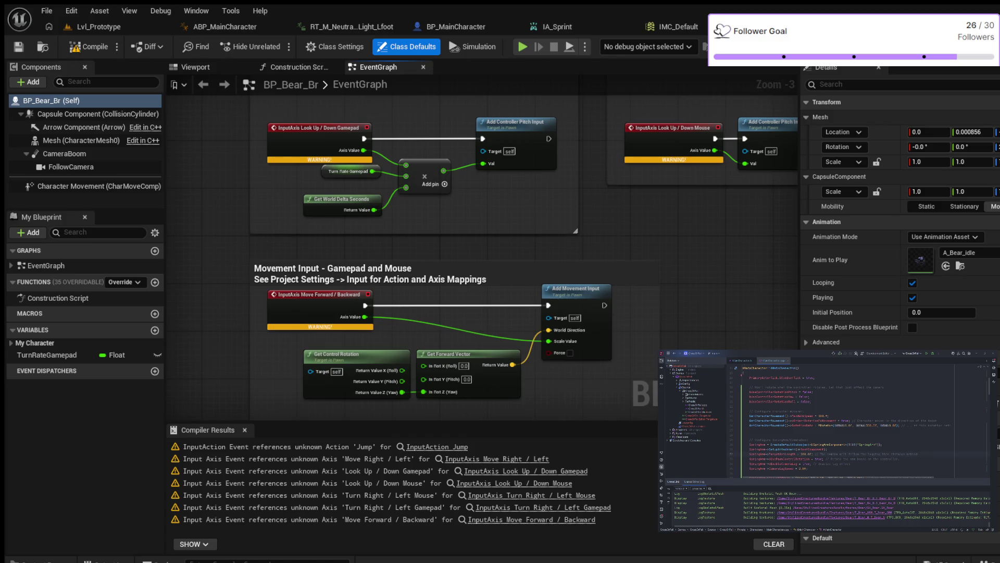
{"action": "left_click_drag", "start_coordinate": [484, 196], "coordinate": [513, 422]}
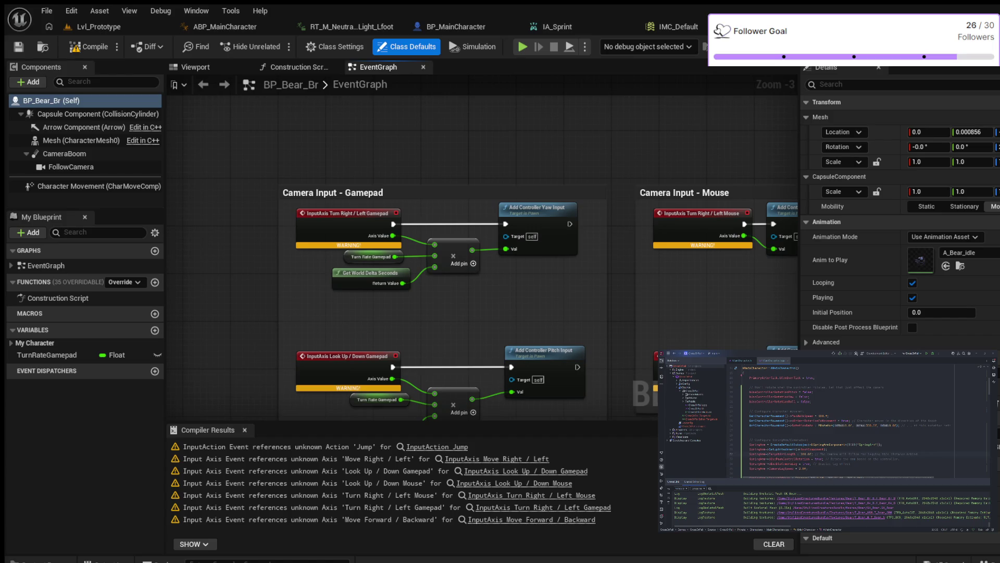
{"action": "mouse_move", "coordinate": [536, 302]}
{"action": "left_mouse_down"}
{"action": "mouse_move", "coordinate": [592, 244]}
{"action": "mouse_move", "coordinate": [636, 252]}
{"action": "left_mouse_up"}
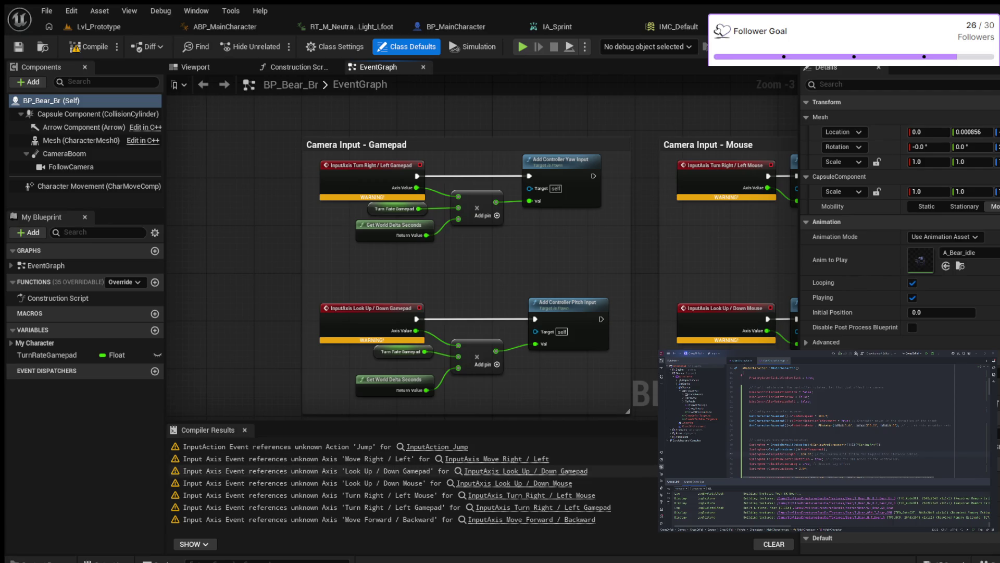
{"action": "scroll", "coordinate": [357, 209], "scroll_direction": "up", "scroll_amount": 3}
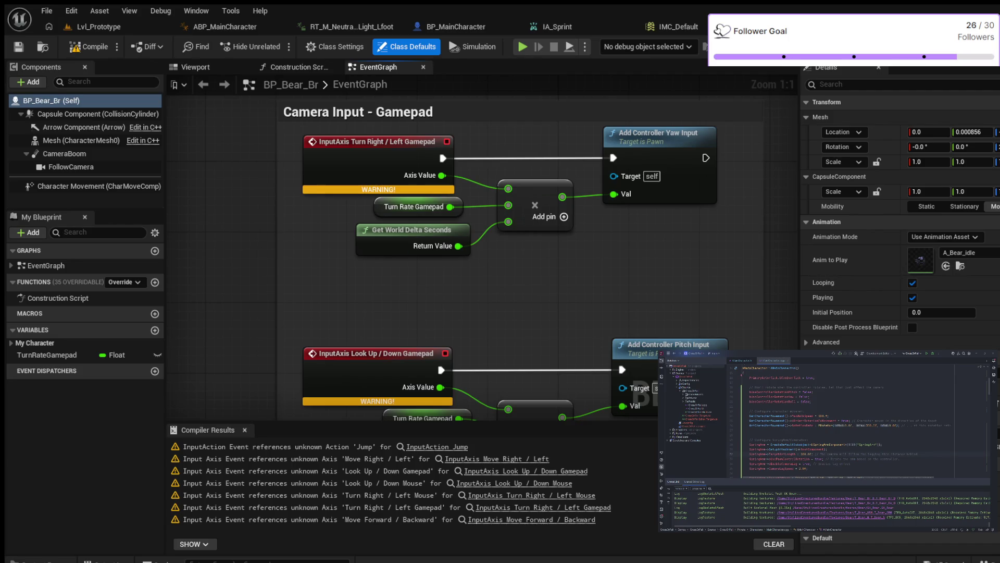
{"action": "scroll", "coordinate": [571, 245], "scroll_direction": "down", "scroll_amount": 5}
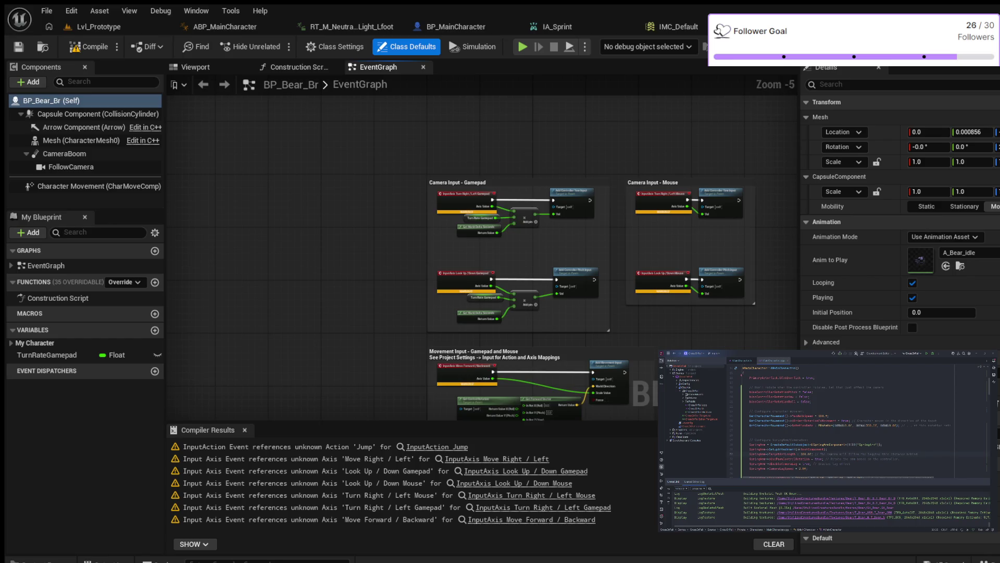
{"action": "left_click_drag", "start_coordinate": [346, 196], "coordinate": [282, 27]}
{"action": "scroll", "coordinate": [290, 105], "scroll_direction": "up", "scroll_amount": 2}
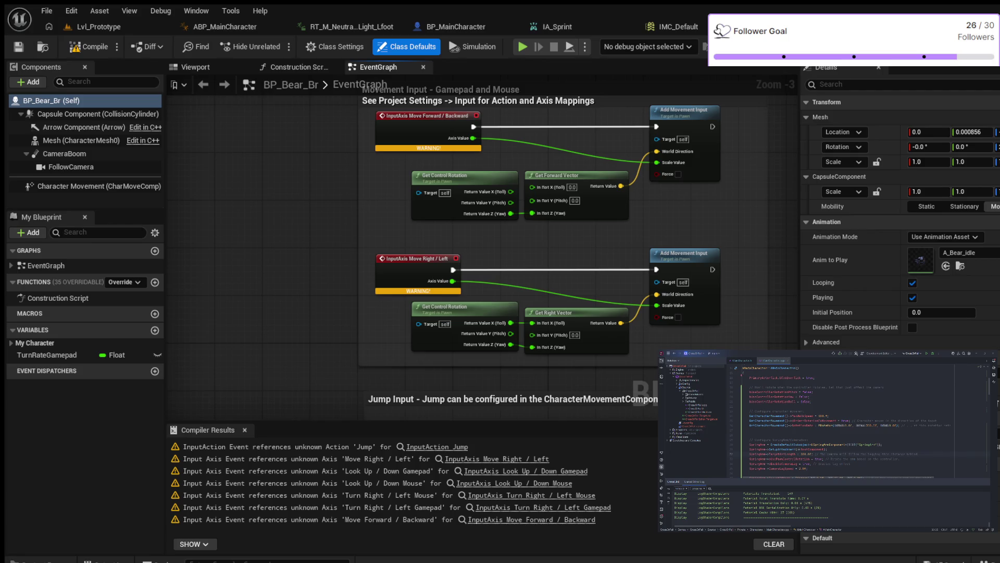
{"action": "mouse_move", "coordinate": [300, 167]}
{"action": "left_mouse_down"}
{"action": "mouse_move", "coordinate": [207, 197]}
{"action": "mouse_move", "coordinate": [386, 192]}
{"action": "left_mouse_up"}
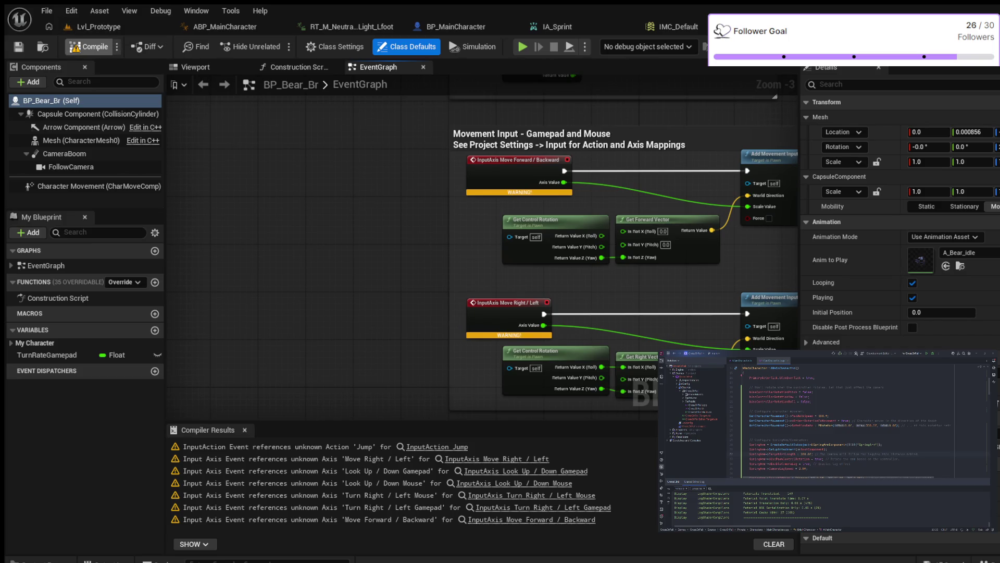
Step: Compile BP_Bear_Br (succeeds with 7 warnings) and centre its movement input nodes in view
{"action": "left_click", "coordinate": [90, 47]}
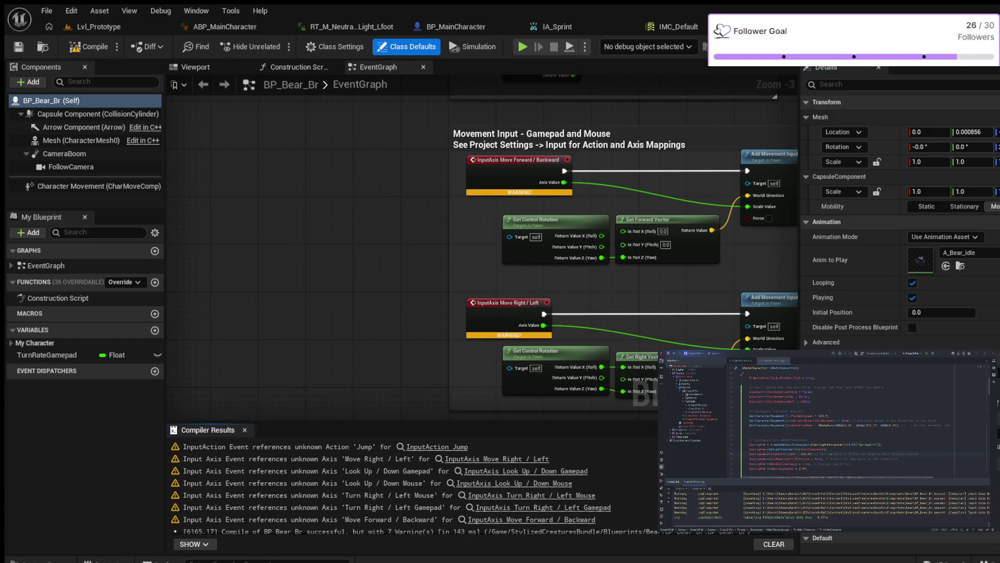
{"action": "left_click_drag", "start_coordinate": [411, 205], "coordinate": [229, 192]}
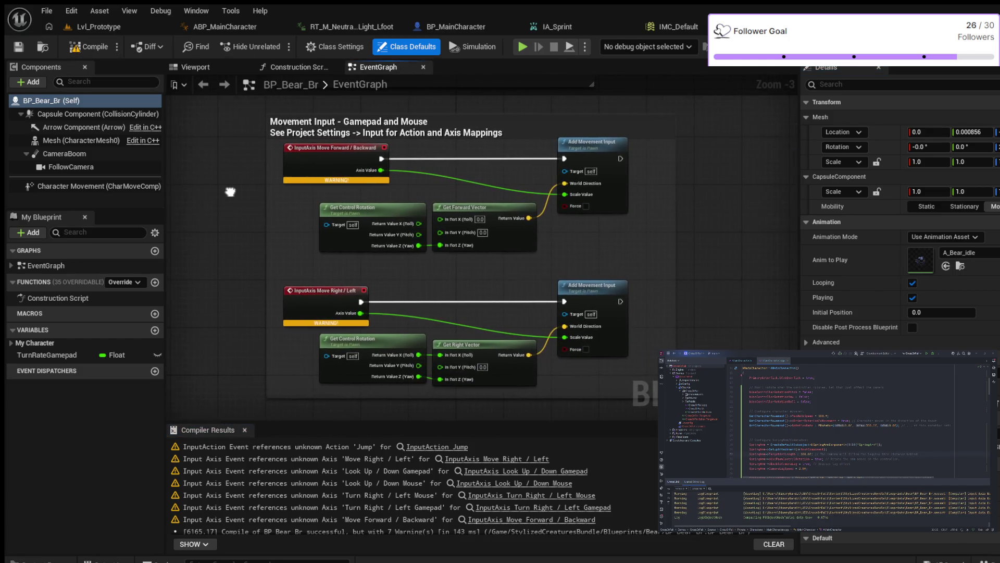
{"action": "scroll", "coordinate": [278, 171], "scroll_direction": "up", "scroll_amount": 3}
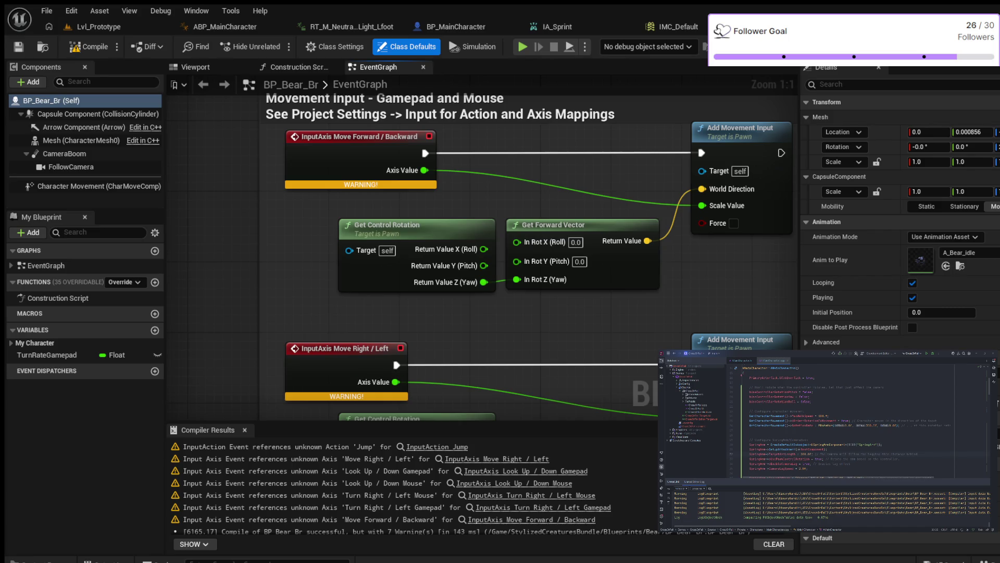
{"action": "scroll", "coordinate": [286, 241], "scroll_direction": "down", "scroll_amount": 1}
{"action": "scroll", "coordinate": [286, 241], "scroll_direction": "down", "scroll_amount": 2}
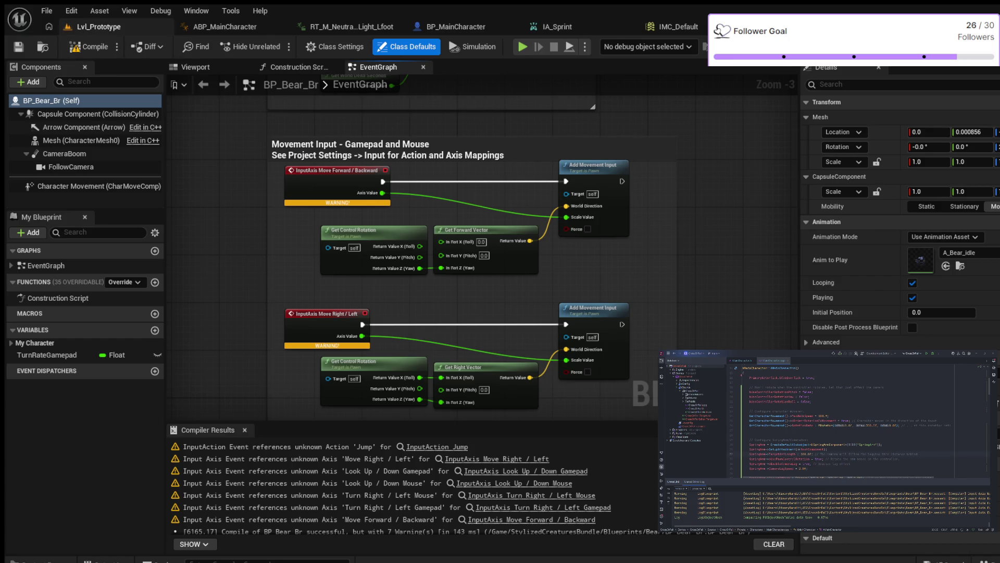
Step: Drop BP_Bear_Br from the Bear folder into the Lvl_Prototype viewport and start Play In Editor
{"action": "left_click", "coordinate": [99, 26]}
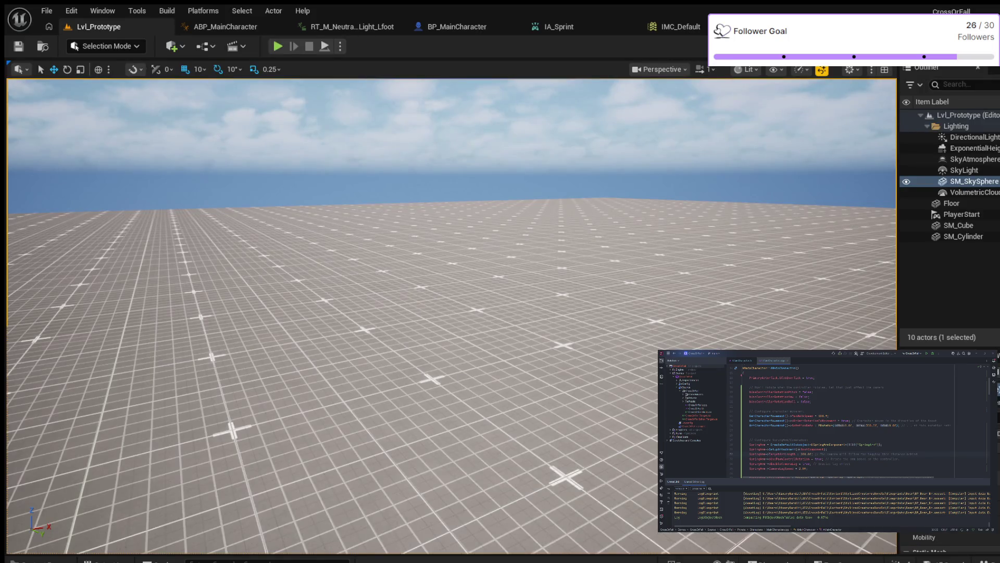
{"action": "key", "text": "ctrl+space"}
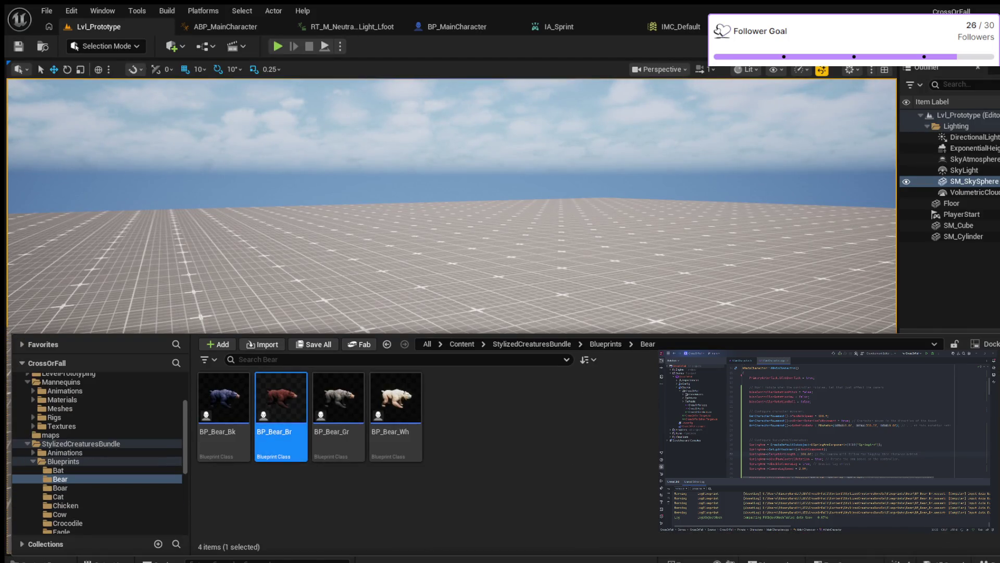
{"action": "left_click_drag", "start_coordinate": [279, 414], "coordinate": [352, 297]}
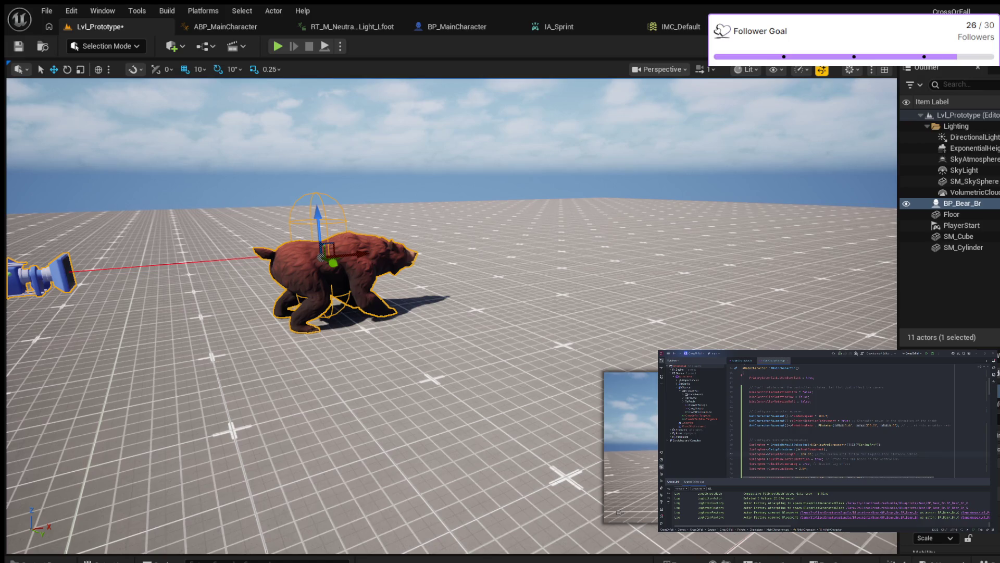
{"action": "key", "text": "alt+p"}
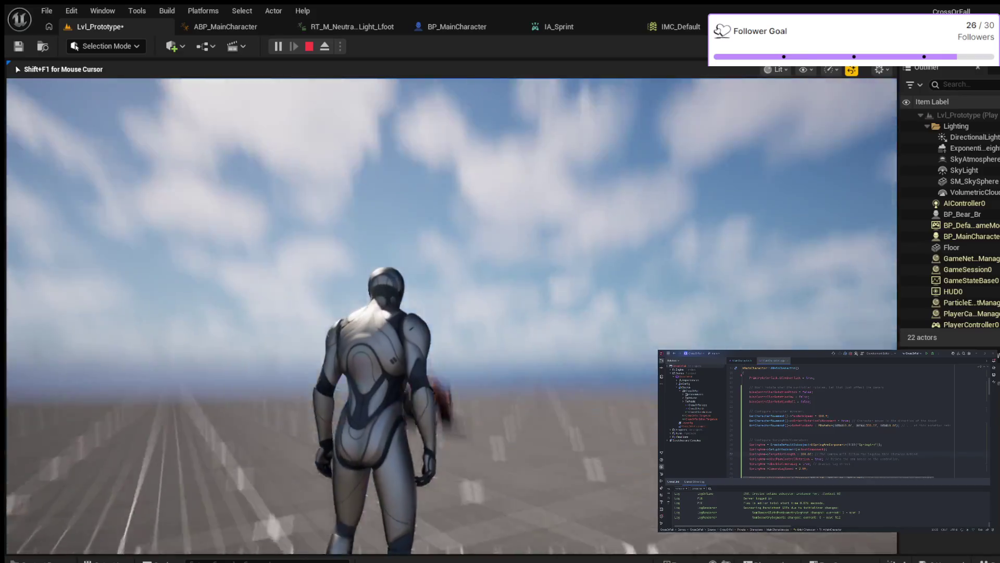
Step: Walk, sprint and jump the player character around and over the bear, then end the play session
{"action": "key", "text": "w"}
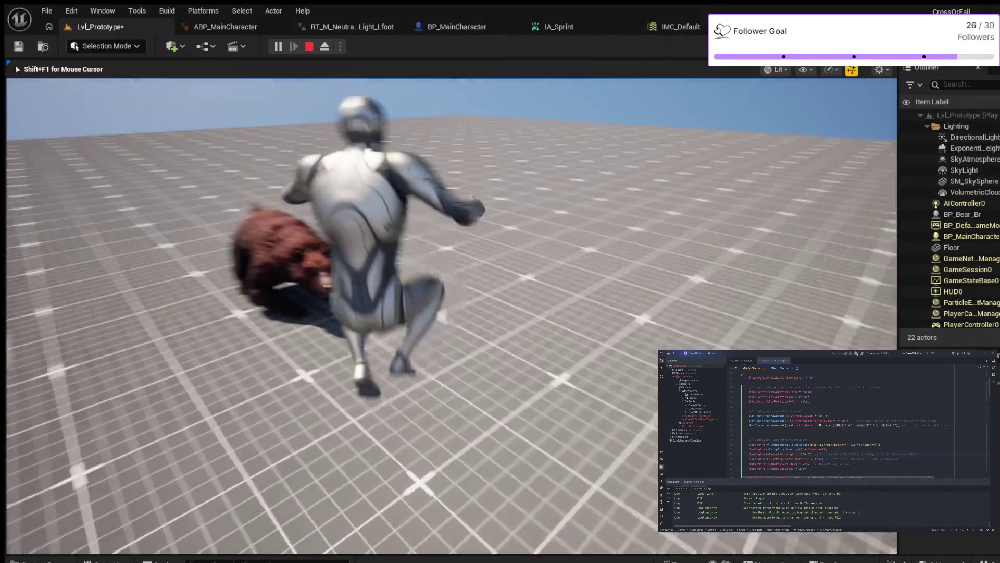
{"action": "key", "text": "d"}
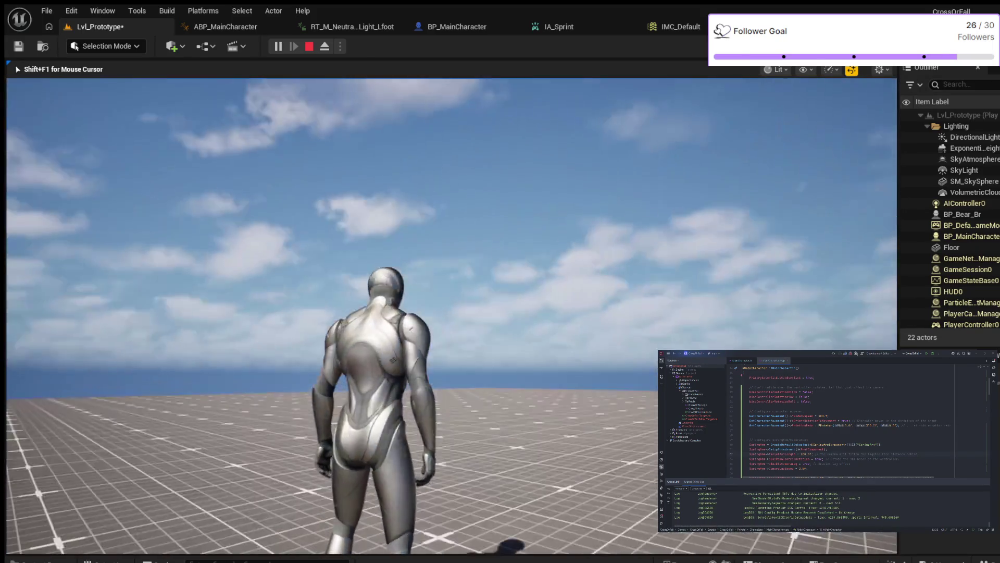
{"action": "key", "text": "w"}
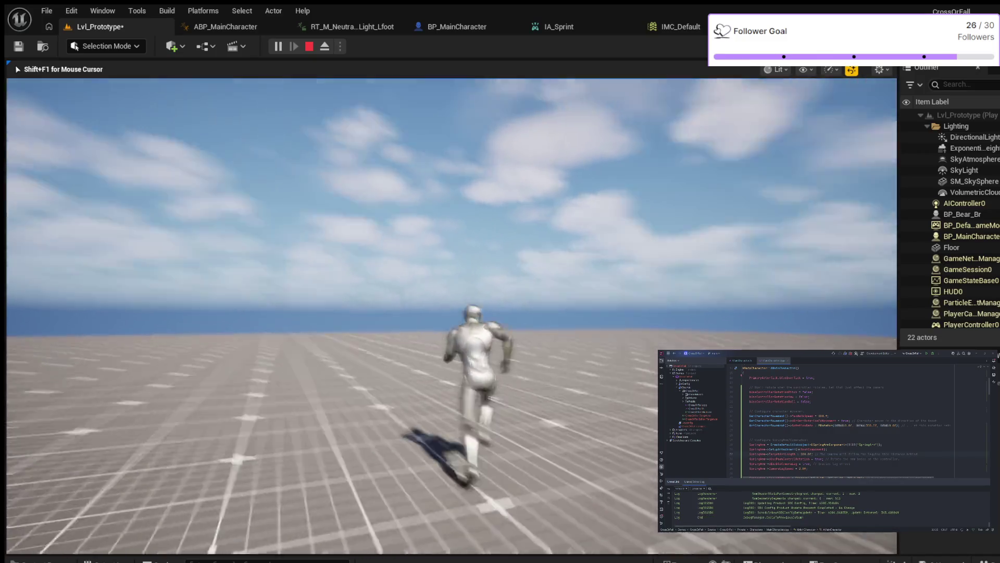
{"action": "key", "text": "w"}
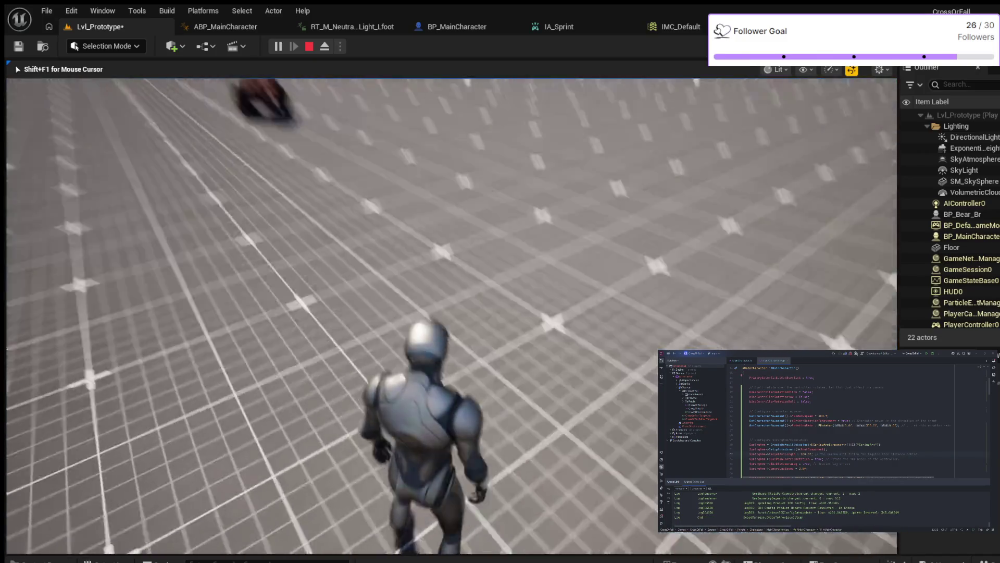
{"action": "key", "text": "w"}
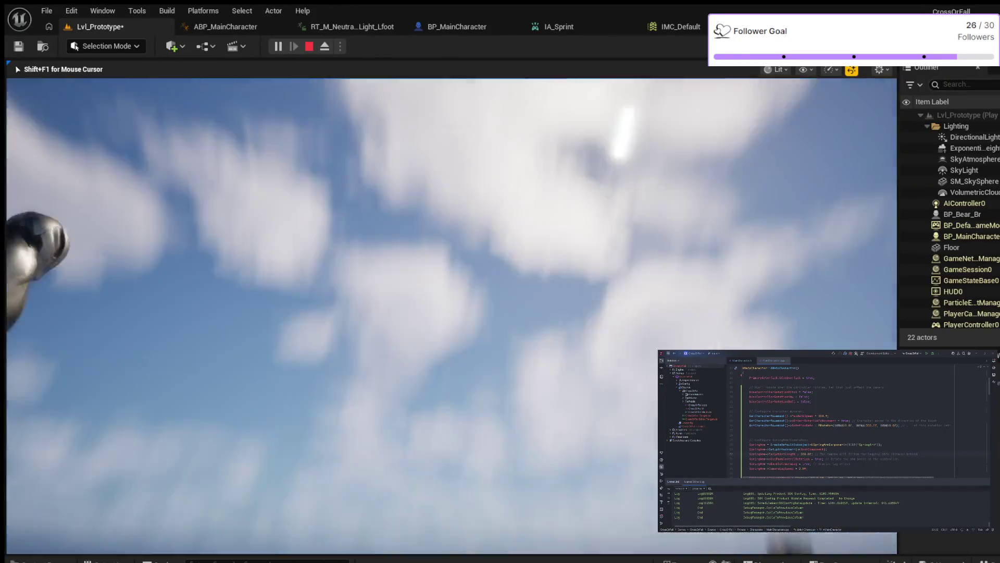
{"action": "key", "text": "shift"}
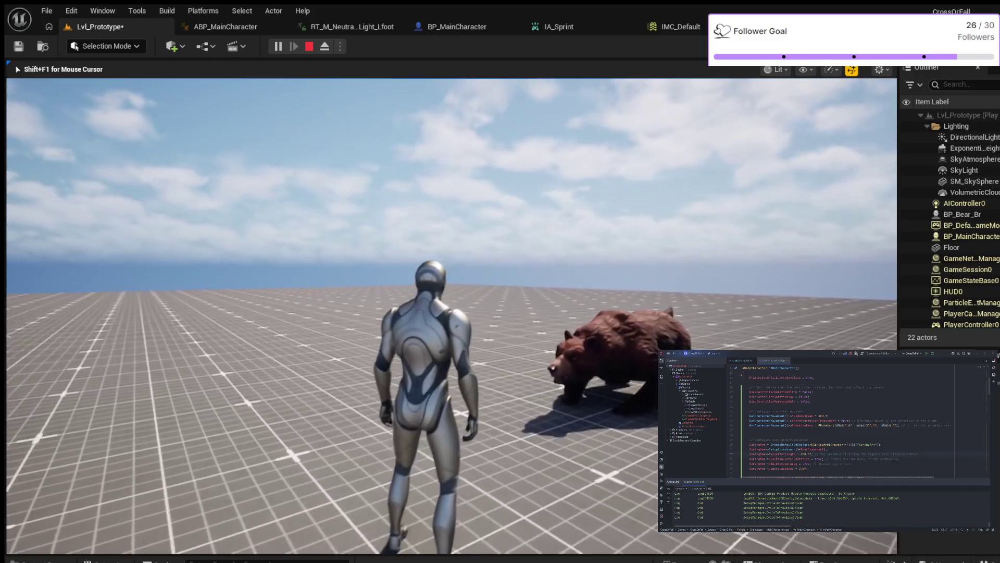
{"action": "key", "text": "w"}
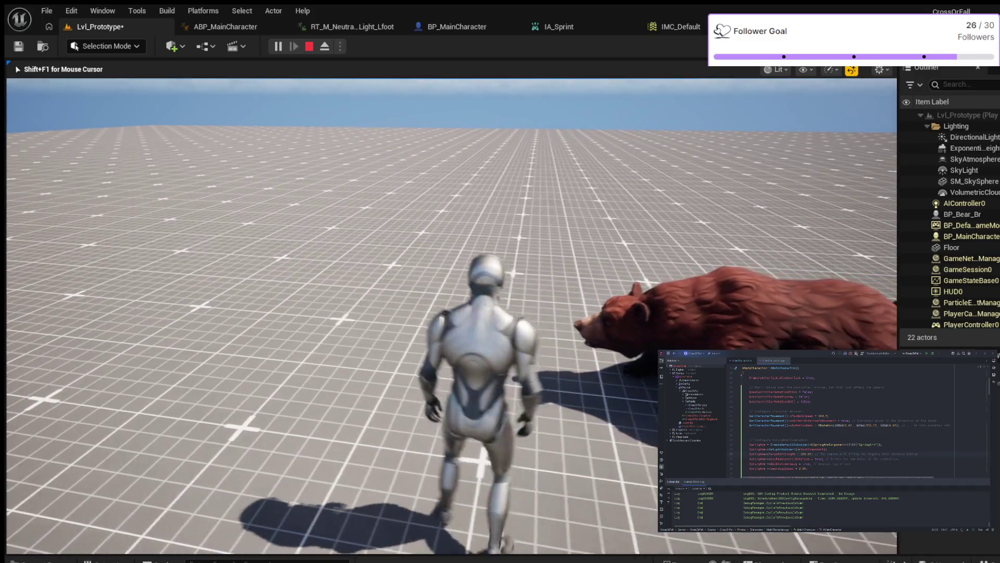
{"action": "key", "text": "w"}
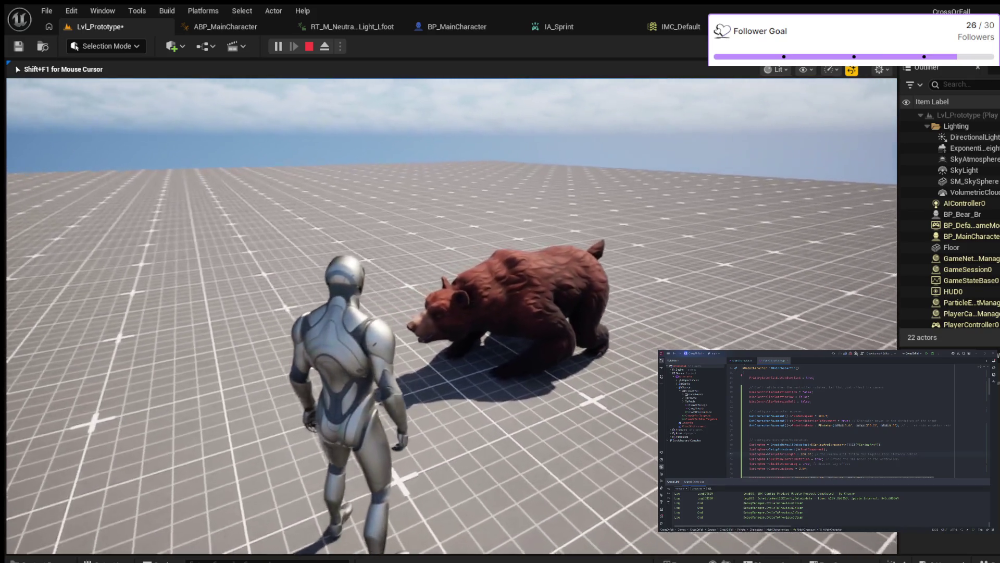
{"action": "key", "text": "space"}
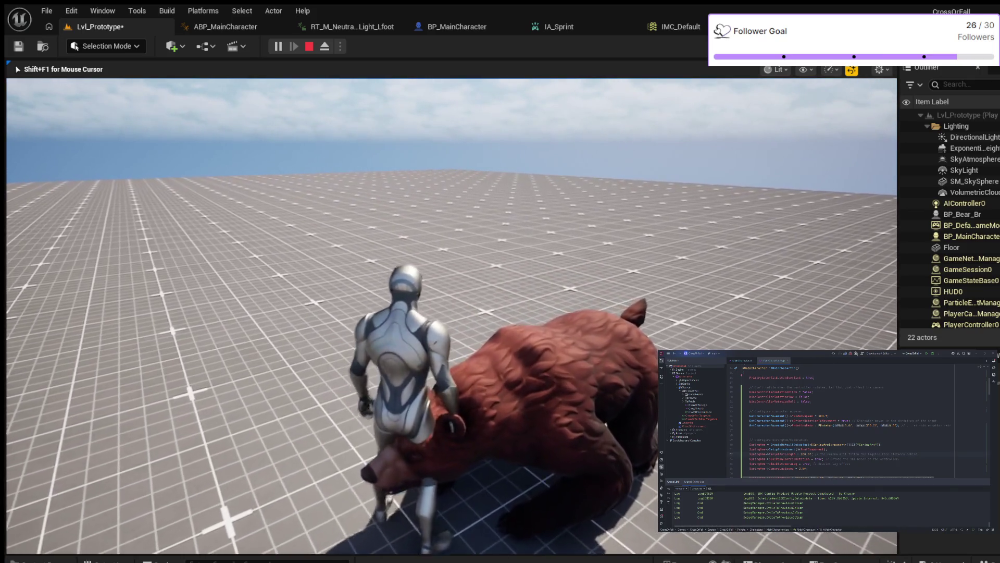
{"action": "key", "text": "w"}
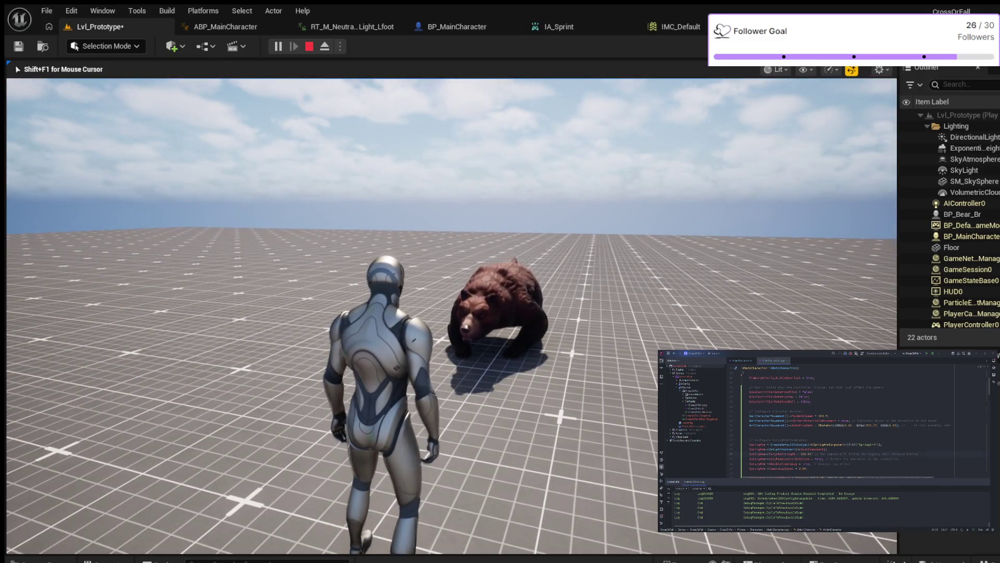
{"action": "key", "text": "Escape"}
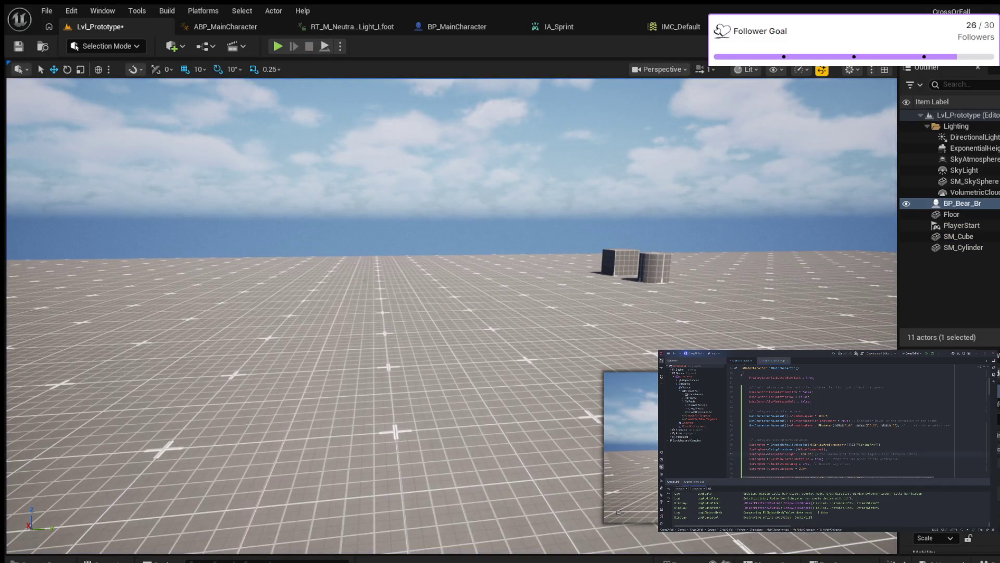
Step: Select SM_Cylinder, fly the viewport toward the bear, and bring up the Bear blueprints asset list
{"action": "left_click", "coordinate": [655, 268]}
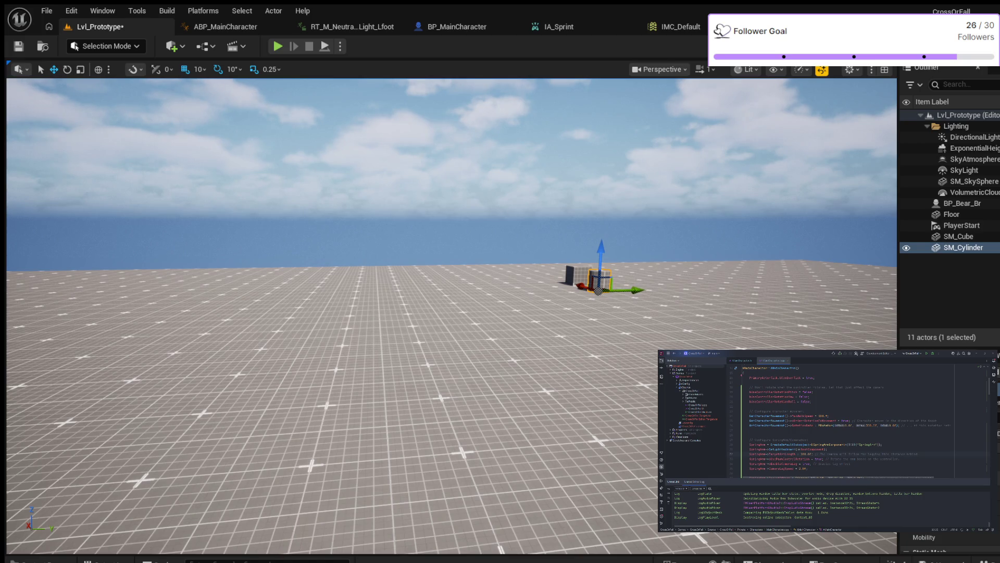
{"action": "key", "text": "w"}
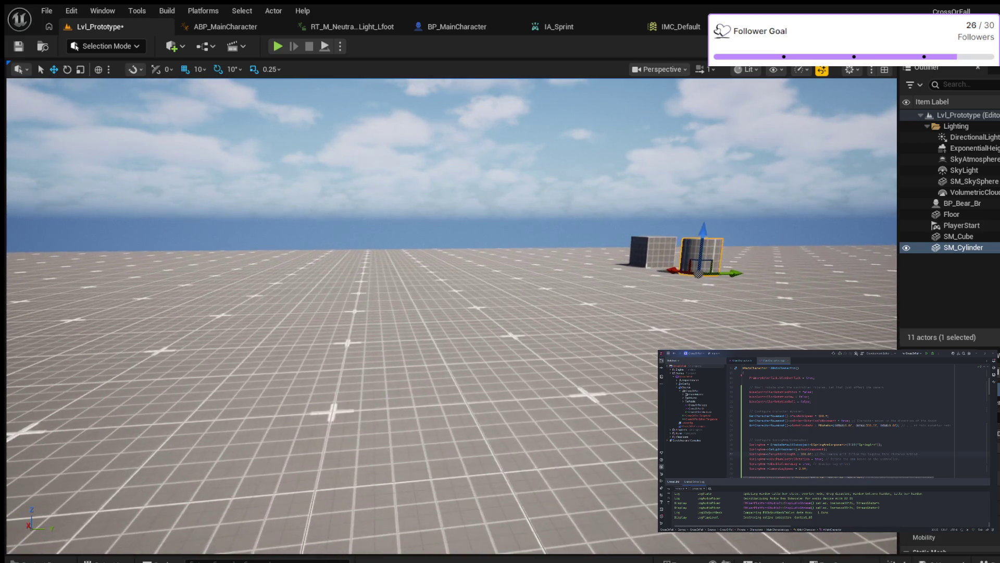
{"action": "key", "text": "d"}
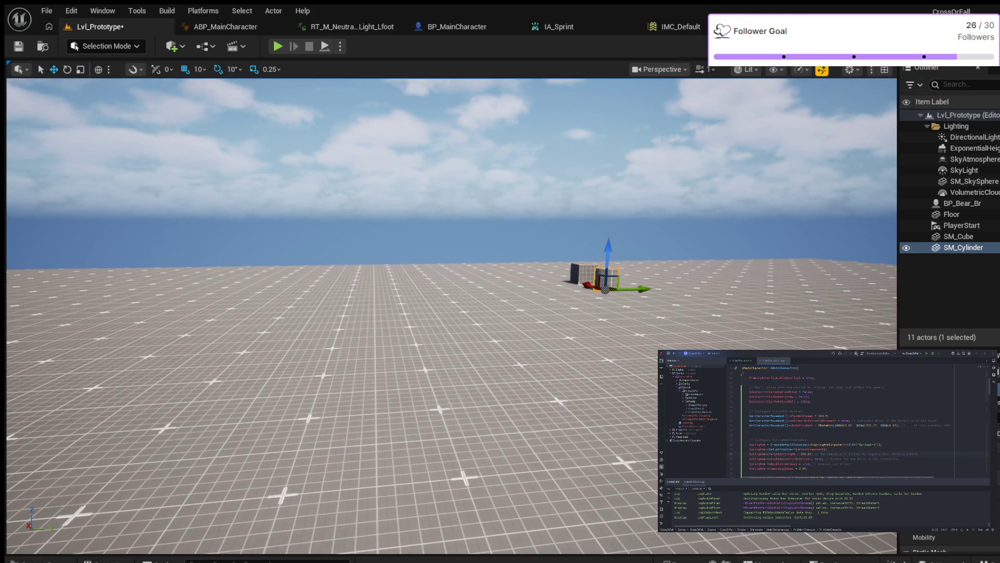
{"action": "key", "text": "a"}
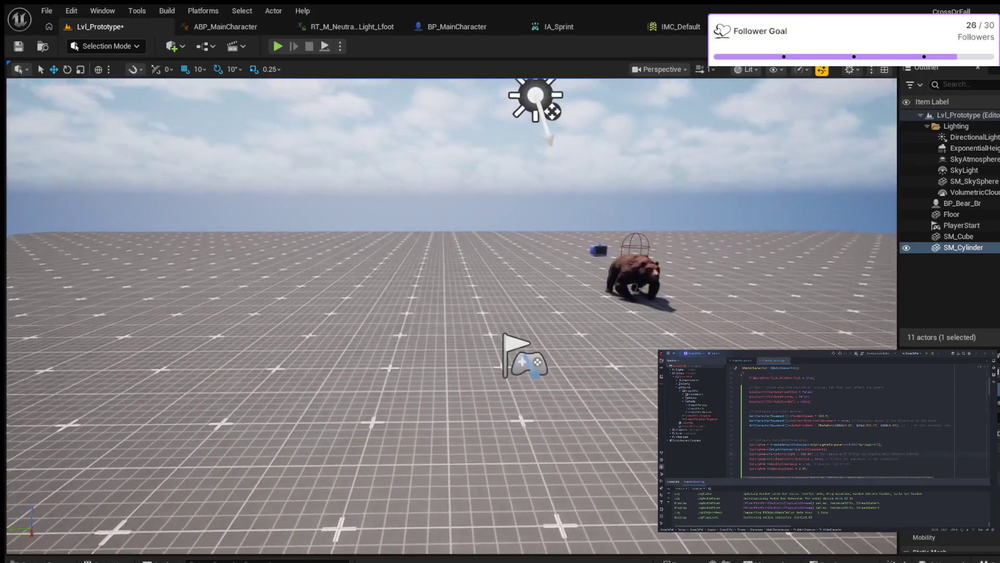
{"action": "key", "text": "a"}
{"action": "key", "text": "a"}
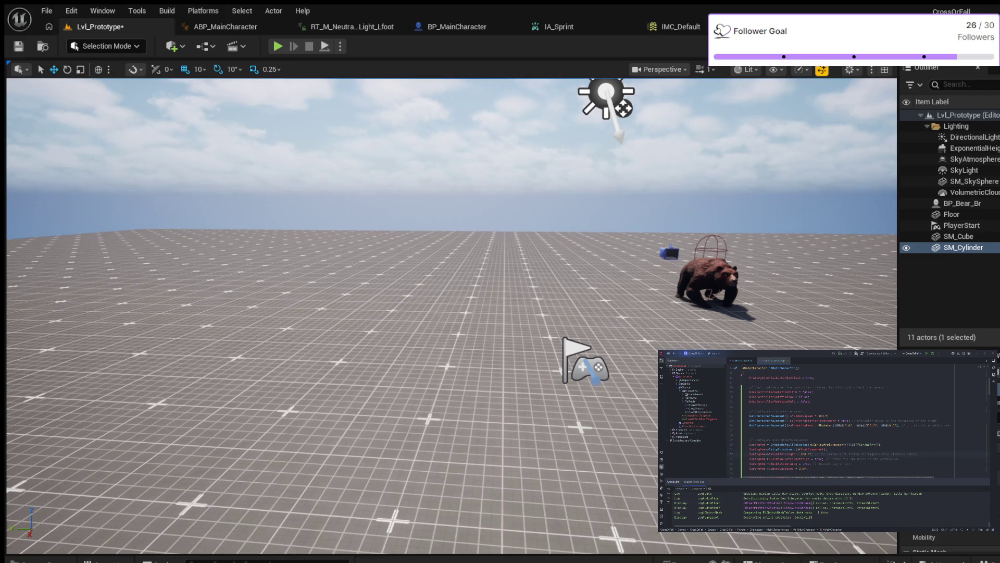
{"action": "key", "text": "ctrl+space"}
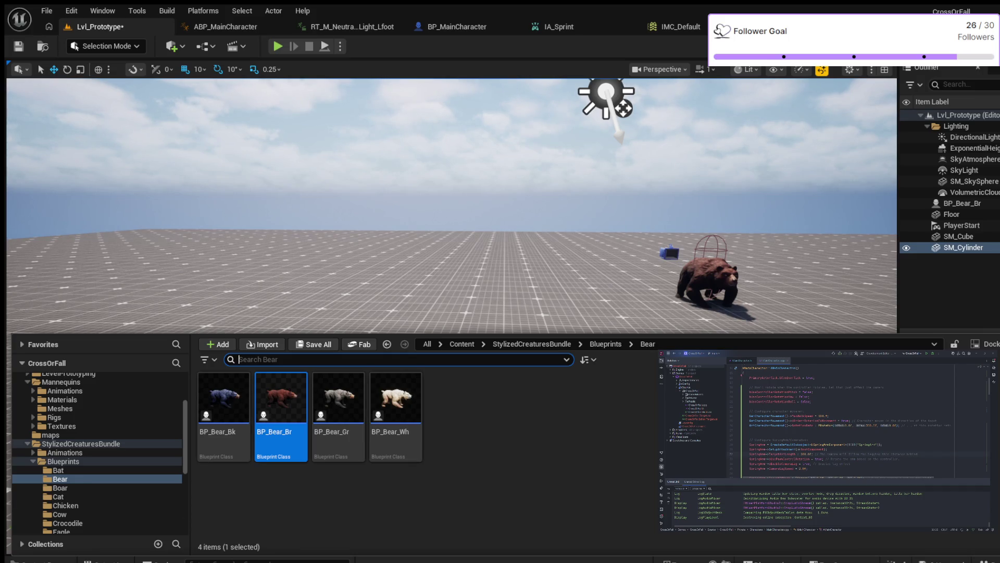
Step: Close the IA_Sprint asset and switch to BP_Bear_Br's event graph
{"action": "left_click", "coordinate": [632, 26]}
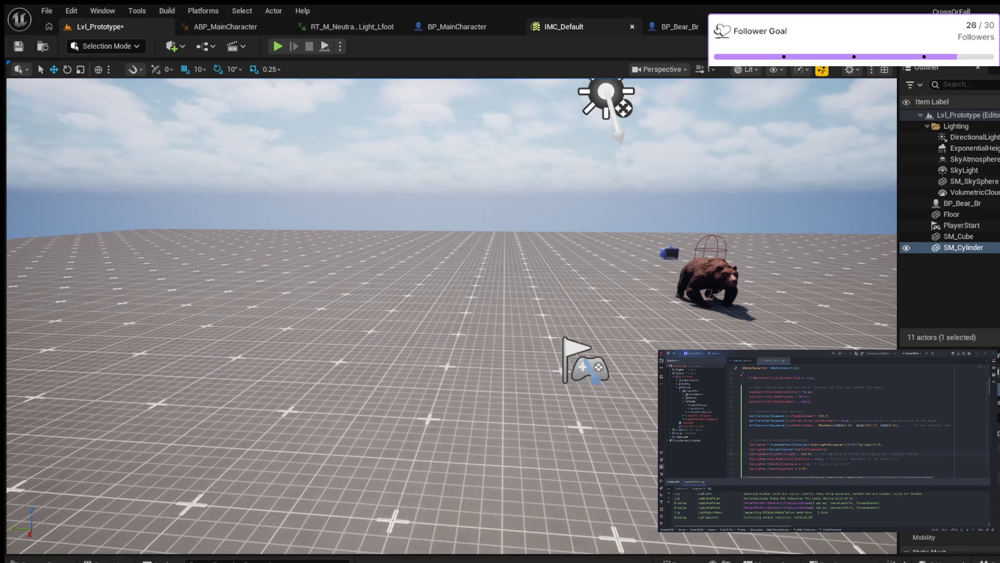
{"action": "left_click", "coordinate": [673, 26]}
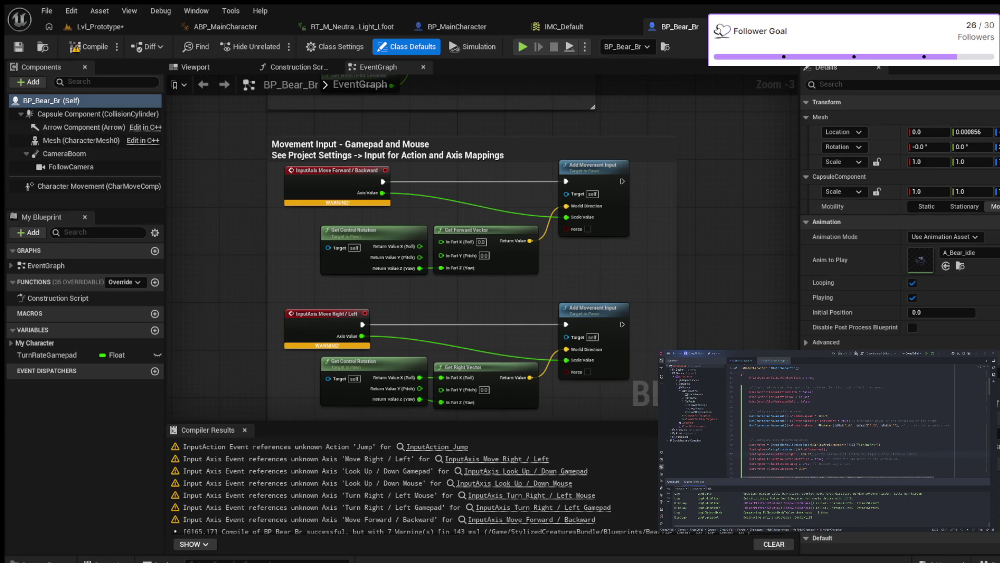
{"action": "scroll", "coordinate": [860, 313], "scroll_direction": "down", "scroll_amount": 3}
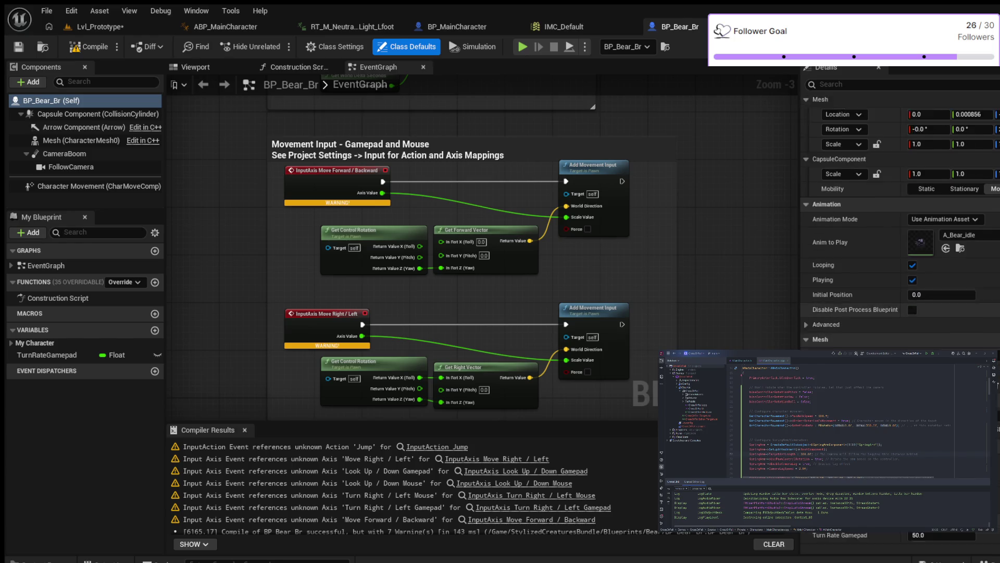
{"action": "scroll", "coordinate": [898, 234], "scroll_direction": "up", "scroll_amount": 3}
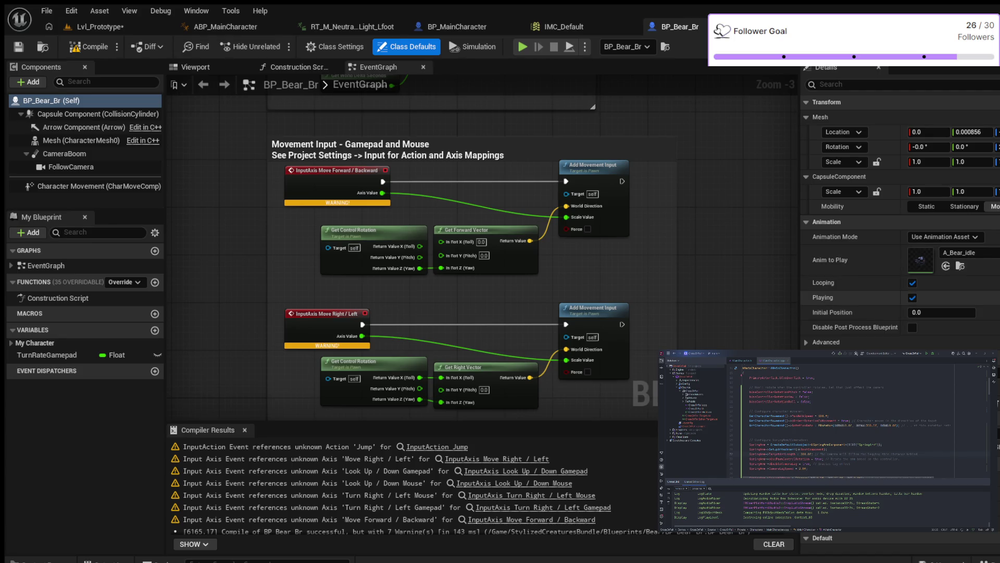
{"action": "scroll", "coordinate": [898, 235], "scroll_direction": "down", "scroll_amount": 5}
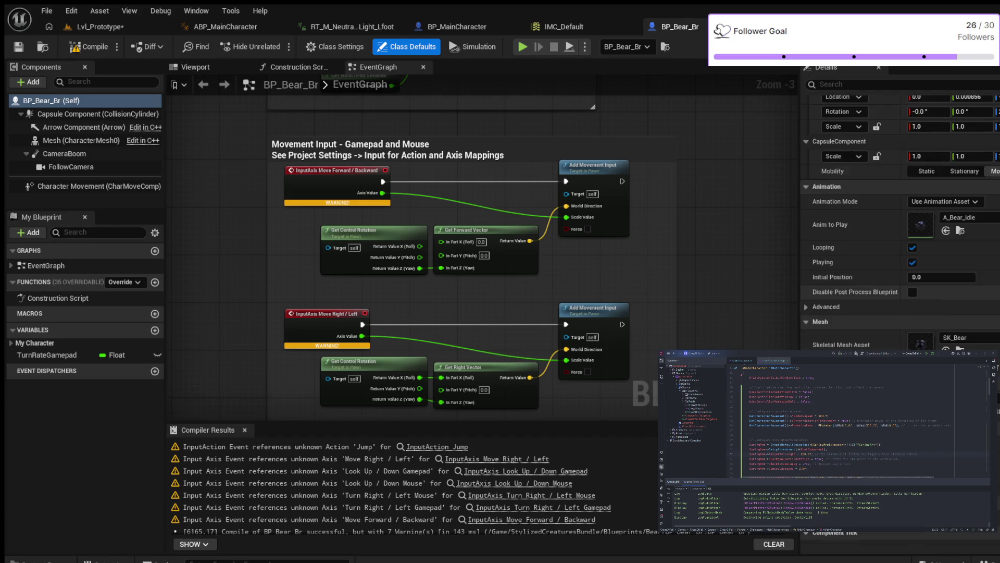
{"action": "scroll", "coordinate": [899, 234], "scroll_direction": "up", "scroll_amount": 2}
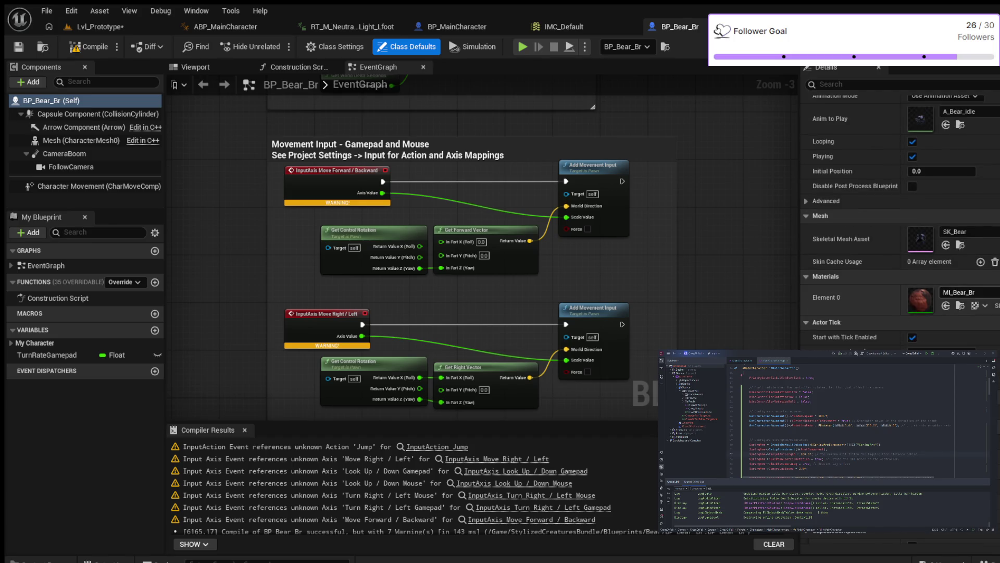
{"action": "scroll", "coordinate": [899, 234], "scroll_direction": "up", "scroll_amount": 2}
{"action": "scroll", "coordinate": [898, 235], "scroll_direction": "up", "scroll_amount": 1}
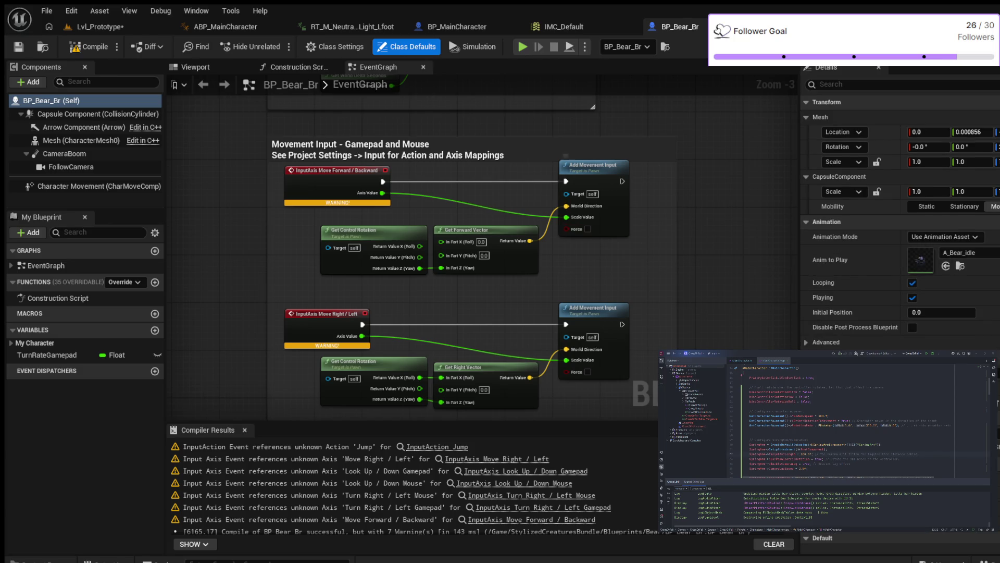
{"action": "scroll", "coordinate": [509, 250], "scroll_direction": "up", "scroll_amount": 1}
{"action": "scroll", "coordinate": [510, 250], "scroll_direction": "up", "scroll_amount": 2}
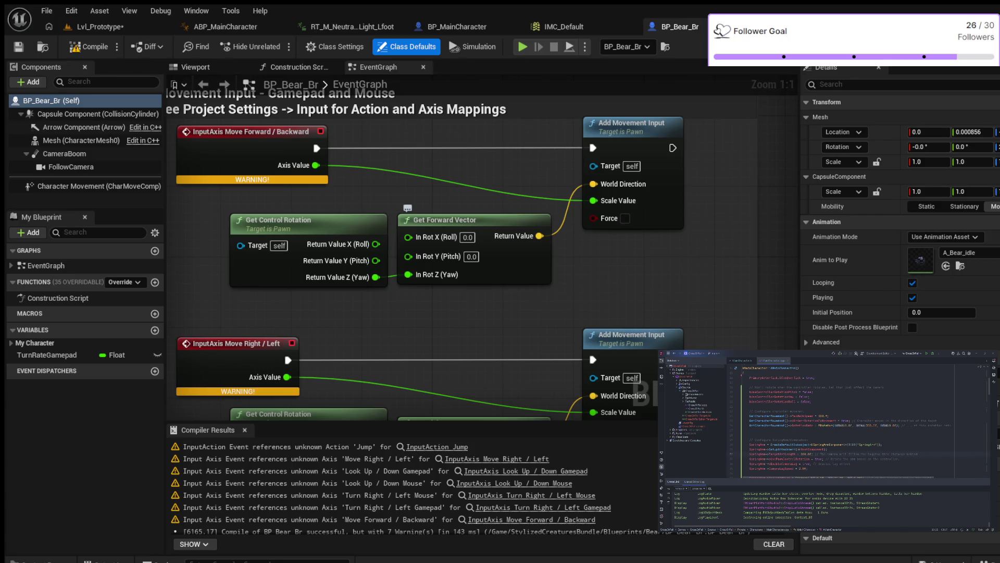
{"action": "scroll", "coordinate": [506, 258], "scroll_direction": "down", "scroll_amount": 3}
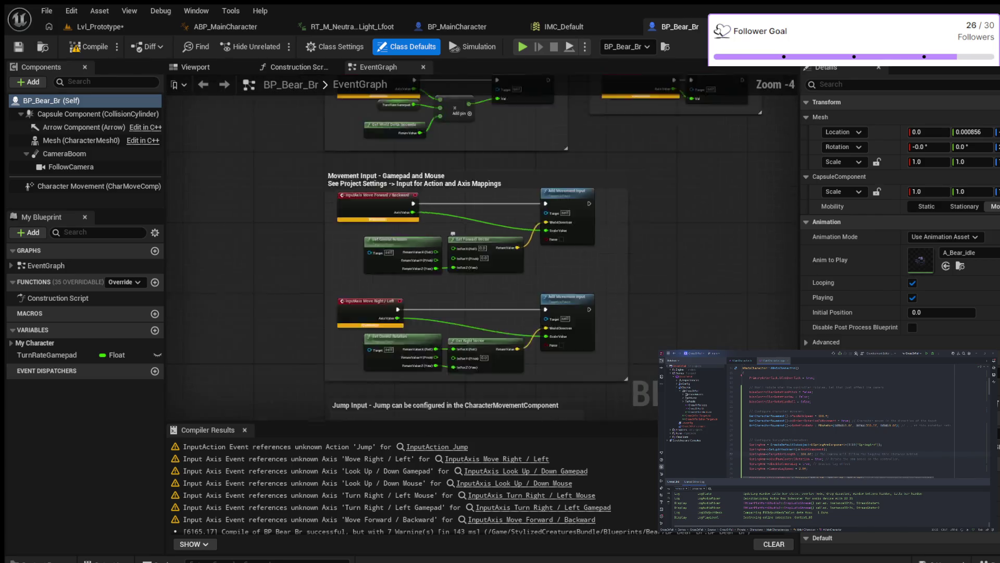
{"action": "scroll", "coordinate": [506, 257], "scroll_direction": "down", "scroll_amount": 3}
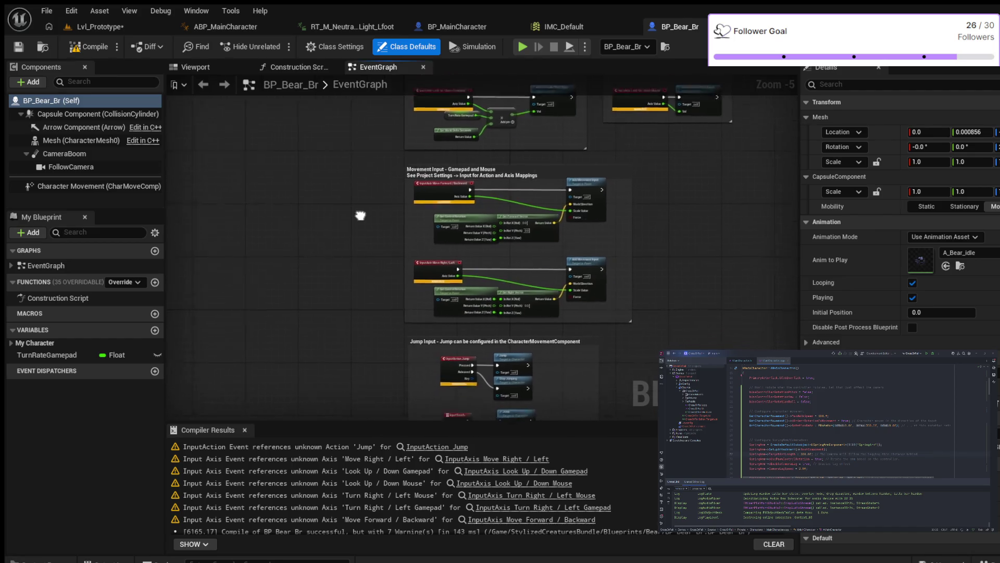
Step: Pan across the Move Right, Jump and InputTouch nodes, then bring the Bear blueprint assets up beside the graph
{"action": "left_click_drag", "start_coordinate": [351, 305], "coordinate": [352, 156]}
{"action": "scroll", "coordinate": [352, 156], "scroll_direction": "up", "scroll_amount": 3}
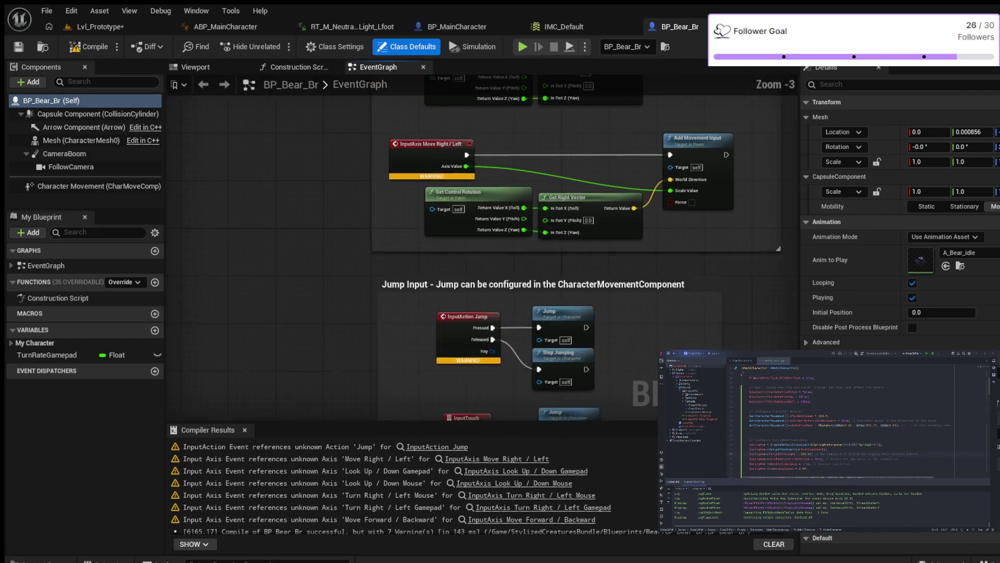
{"action": "scroll", "coordinate": [330, 199], "scroll_direction": "down", "scroll_amount": 3}
{"action": "scroll", "coordinate": [330, 199], "scroll_direction": "up", "scroll_amount": 3}
{"action": "left_click_drag", "start_coordinate": [330, 199], "coordinate": [283, 111]}
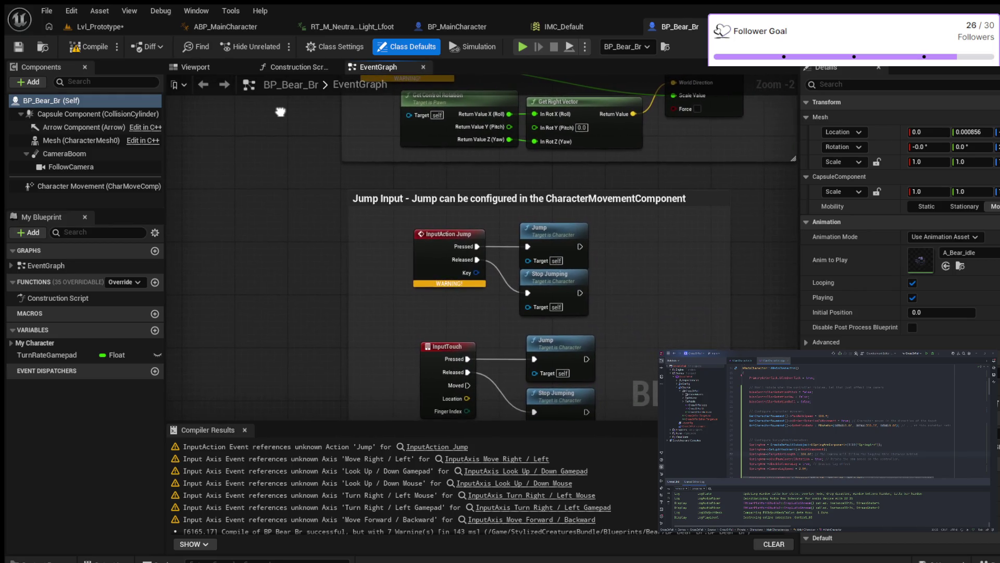
{"action": "mouse_move", "coordinate": [282, 111]}
{"action": "left_mouse_down"}
{"action": "mouse_move", "coordinate": [261, 98]}
{"action": "mouse_move", "coordinate": [378, 202]}
{"action": "mouse_move", "coordinate": [361, 206]}
{"action": "left_mouse_up"}
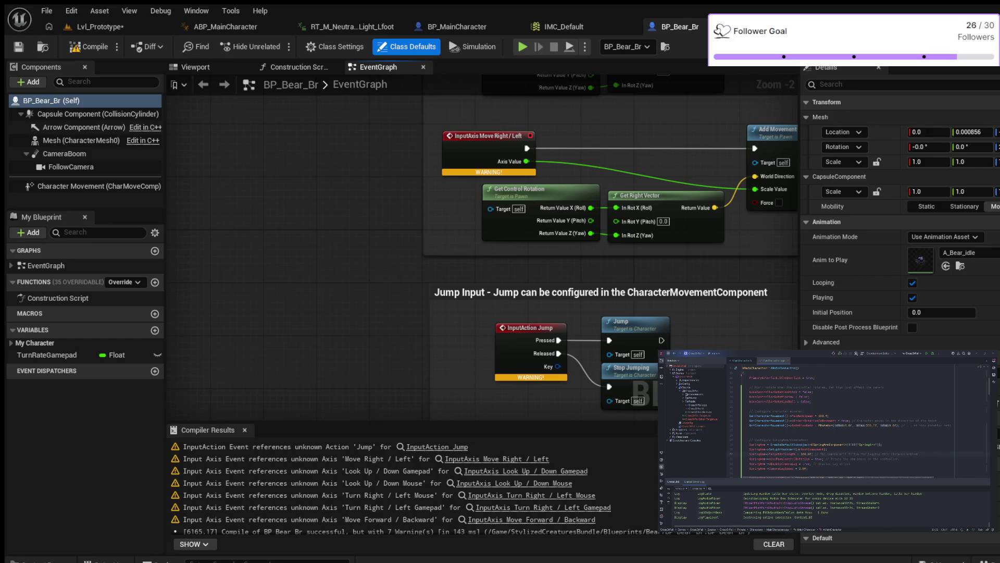
{"action": "key", "text": "ctrl+space"}
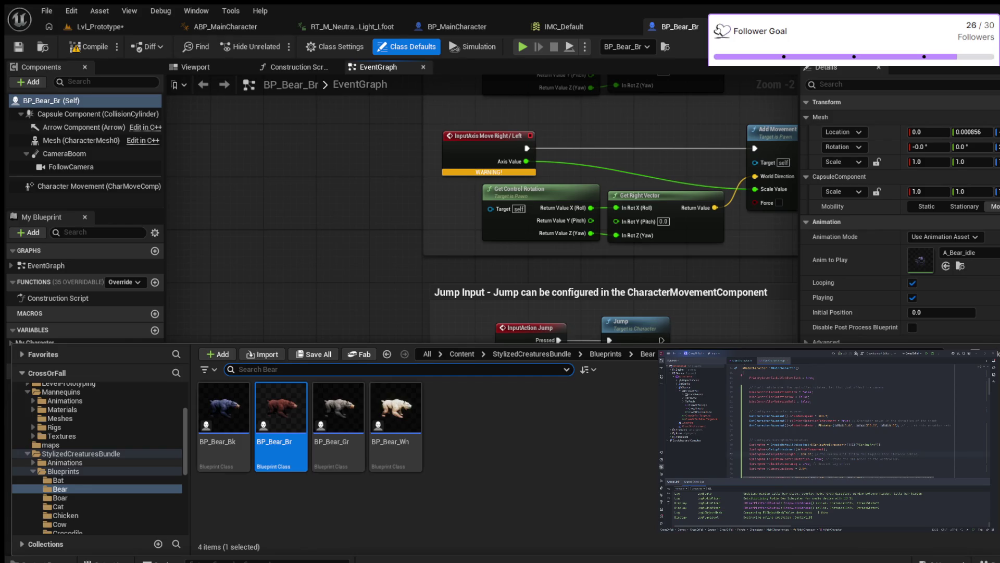
{"action": "scroll", "coordinate": [99, 457], "scroll_direction": "down", "scroll_amount": 3}
{"action": "scroll", "coordinate": [99, 458], "scroll_direction": "down", "scroll_amount": 3}
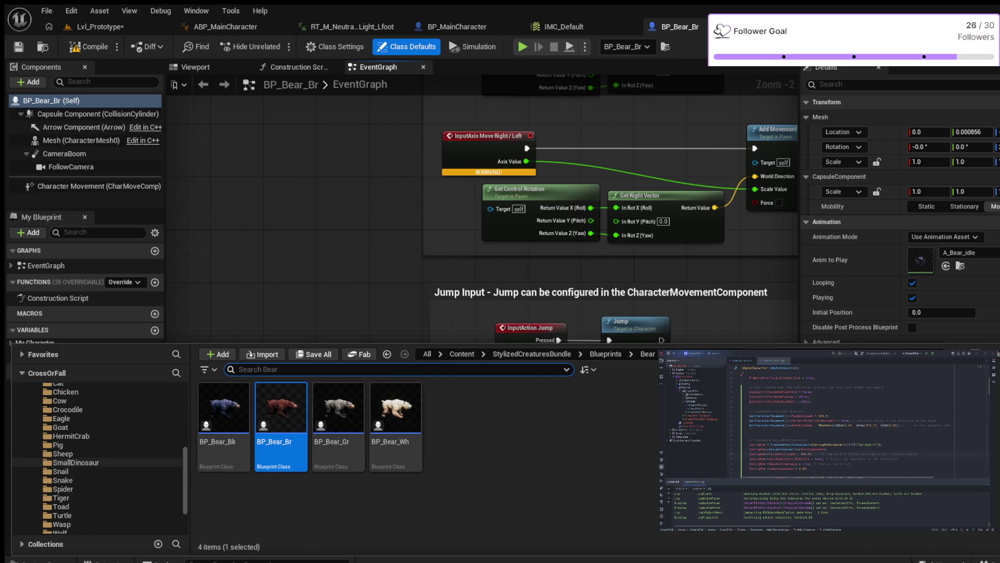
{"action": "scroll", "coordinate": [99, 457], "scroll_direction": "down", "scroll_amount": 4}
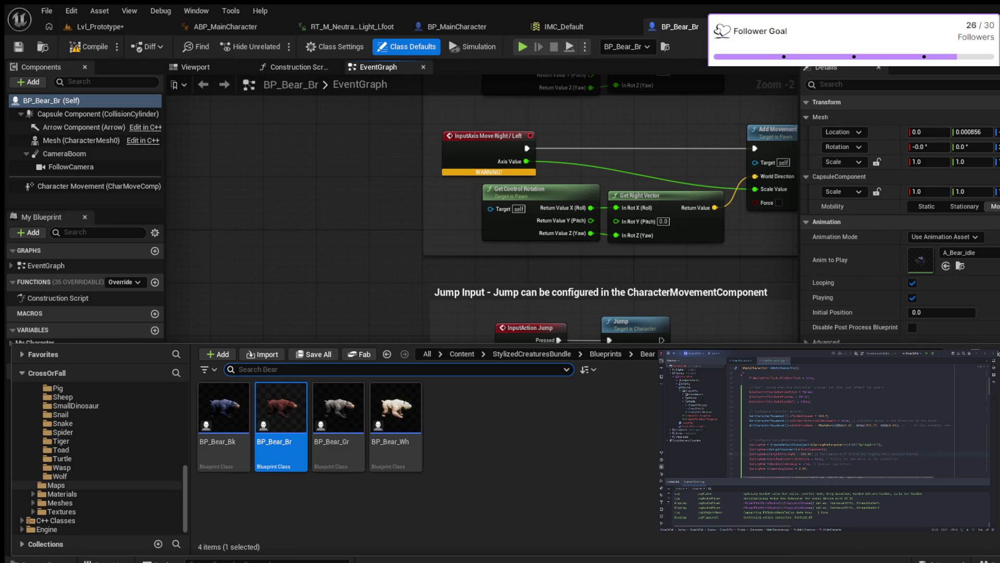
Step: Expand StylizedCreaturesBundle > Meshes and step through the Boar, Bear, Bat, Cat and Chicken mesh folders
{"action": "left_click", "coordinate": [58, 502]}
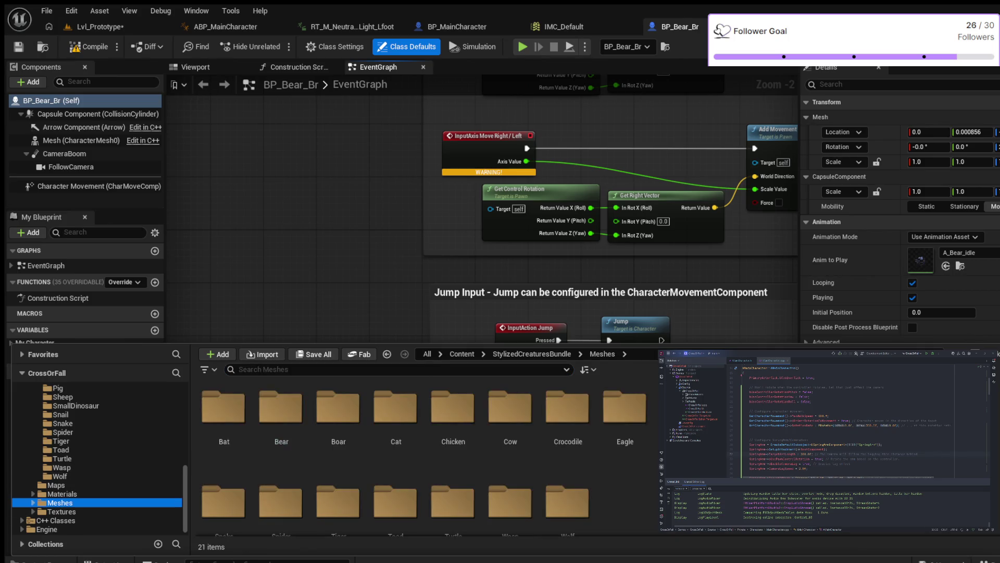
{"action": "double_click", "coordinate": [59, 503]}
{"action": "scroll", "coordinate": [78, 493], "scroll_direction": "down", "scroll_amount": 1}
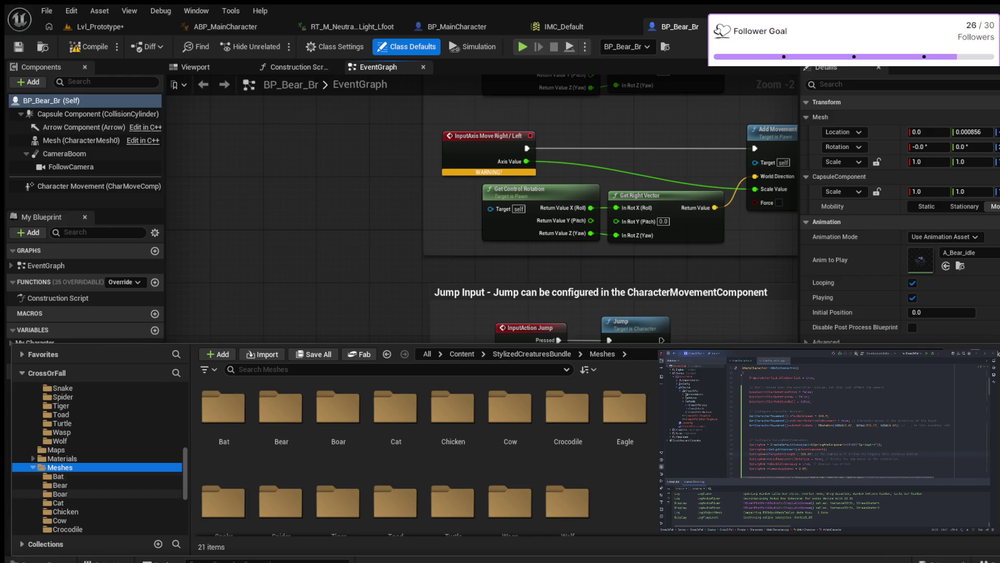
{"action": "left_click", "coordinate": [59, 493]}
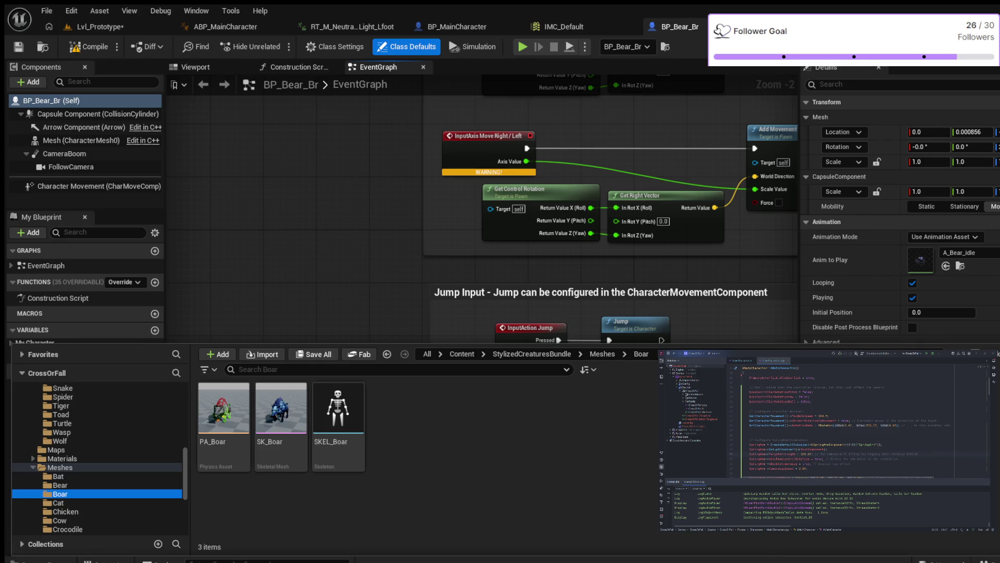
{"action": "left_click", "coordinate": [60, 484]}
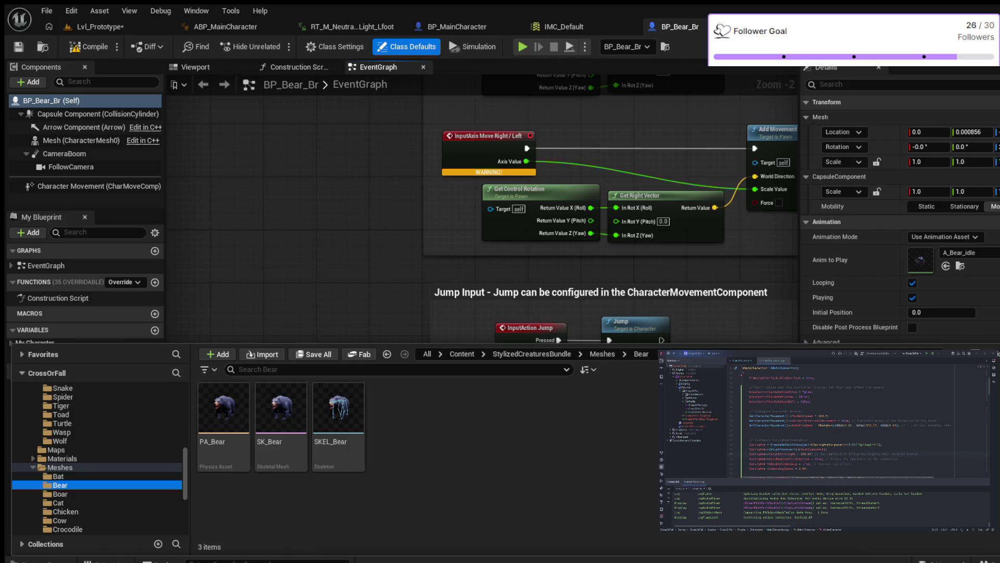
{"action": "key", "text": "Up"}
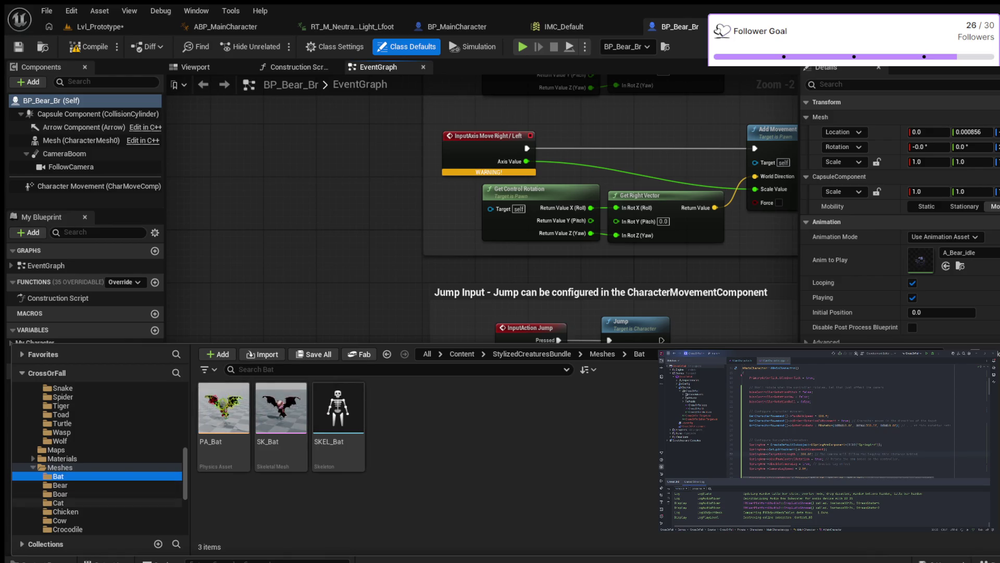
{"action": "left_click", "coordinate": [58, 502]}
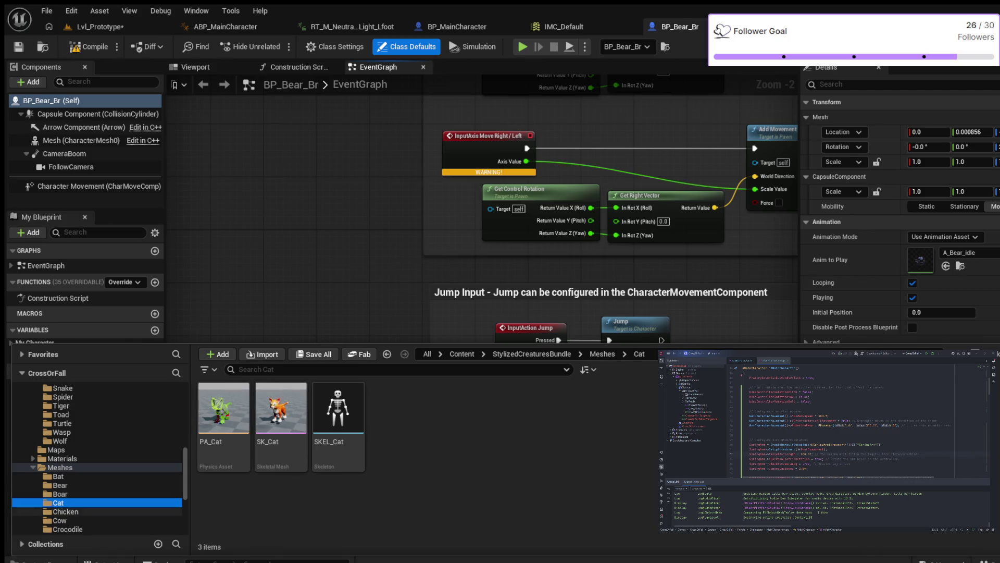
{"action": "left_click", "coordinate": [66, 512]}
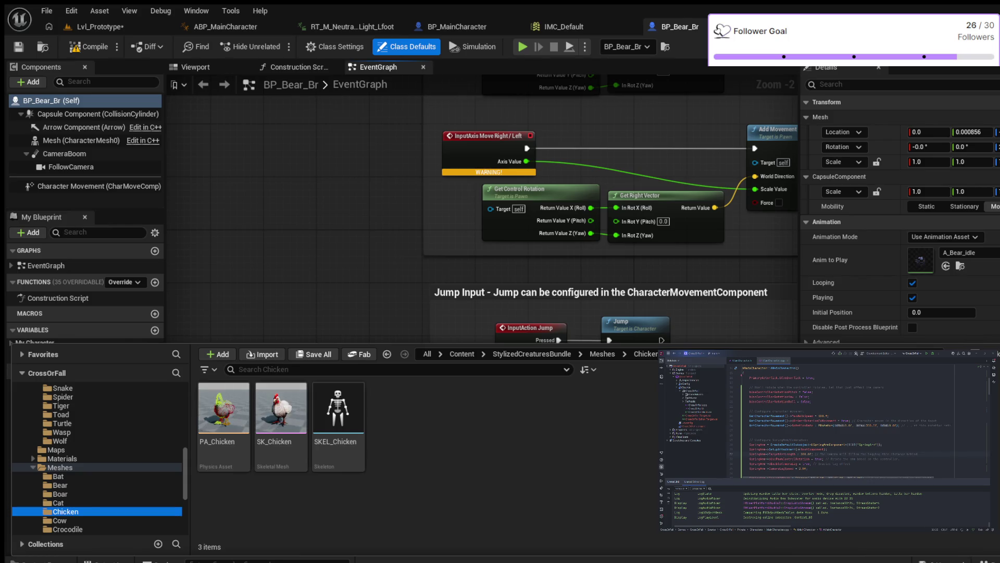
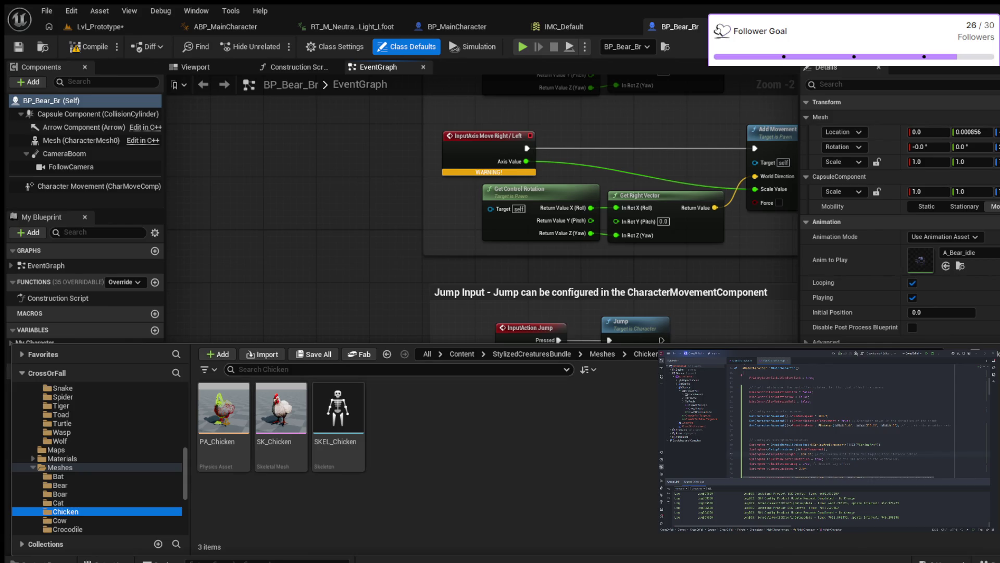
Step: Return to the Lvl_Prototype level tab and save the level with Ctrl+S
{"action": "left_click", "coordinate": [100, 26]}
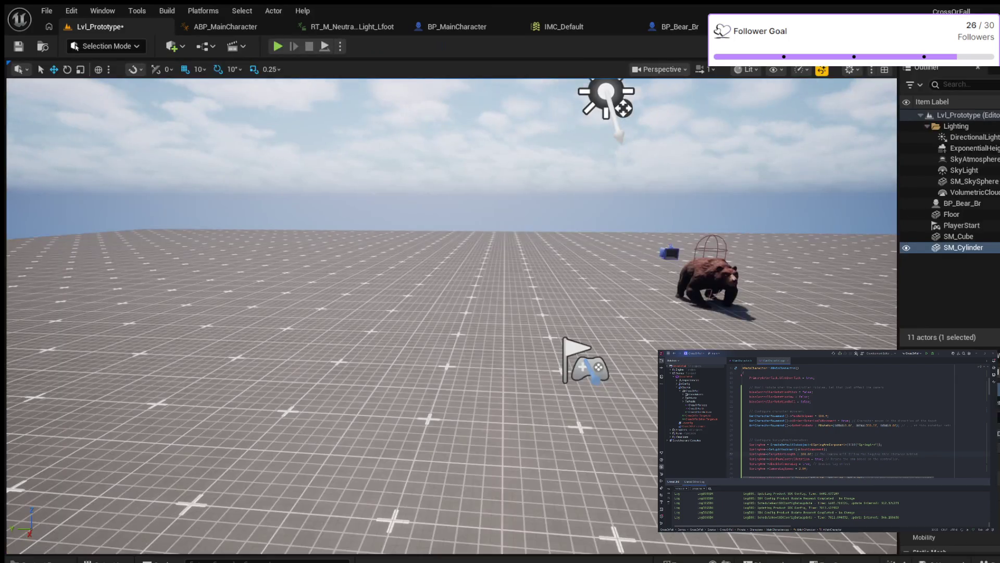
{"action": "key", "text": "ctrl+s"}
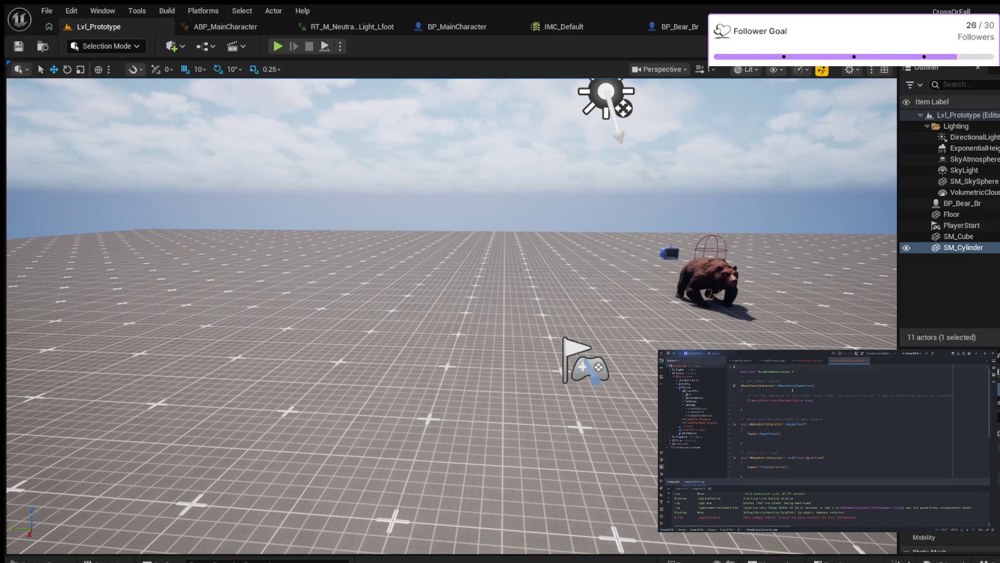
Step: Show BaseEnemyCharacter.h with includes expanded and begin a UPROPERTY(EditAnywhere declaration
{"action": "left_click", "coordinate": [810, 360]}
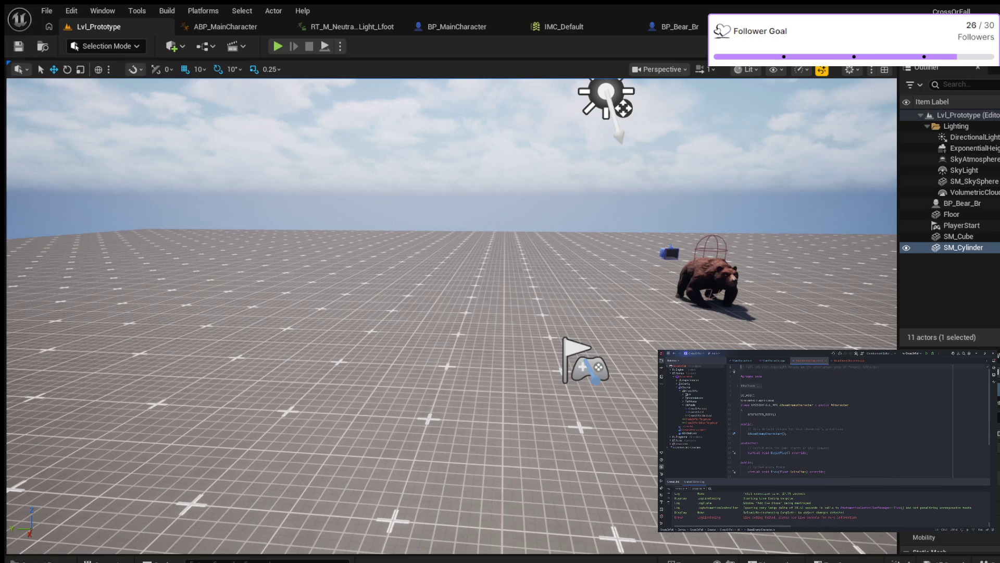
{"action": "scroll", "coordinate": [821, 422], "scroll_direction": "down", "scroll_amount": 1}
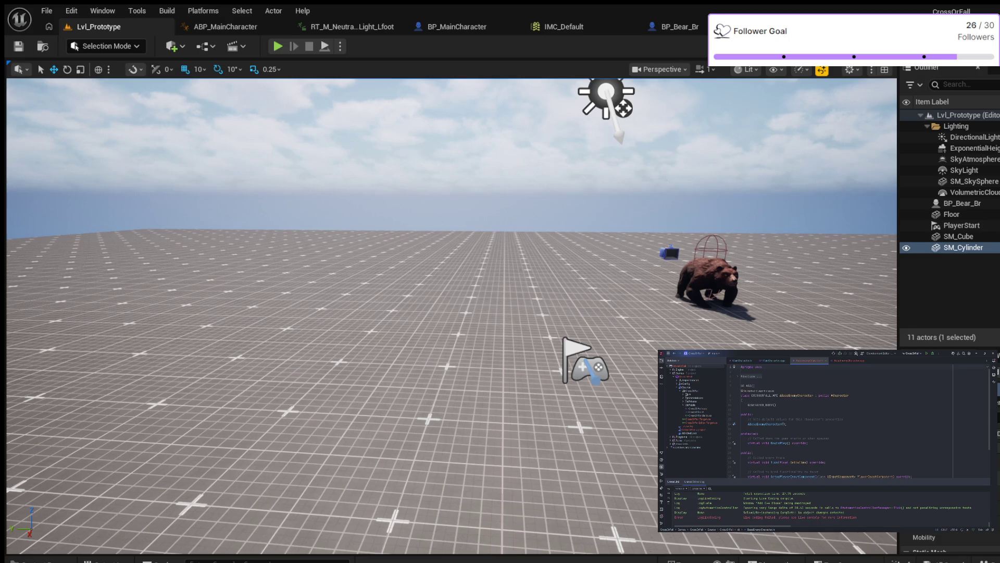
{"action": "left_click", "coordinate": [738, 377]}
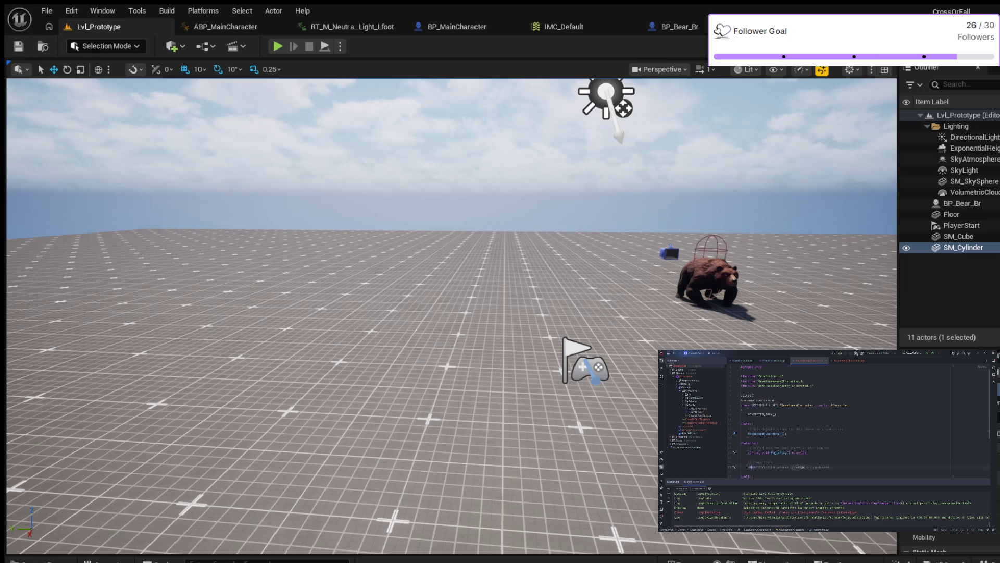
{"action": "key", "text": "Tab"}
{"action": "type", "text": ","}
Step: Complete the BlueprintReadWrite specifier and declare float MaxHealth = 100.0f below it
{"action": "key", "text": "Tab"}
{"action": "type", "text": ", Cat"}
{"action": "type", "text": "\"EnemyStats"}
{"action": "key", "text": "Return"}
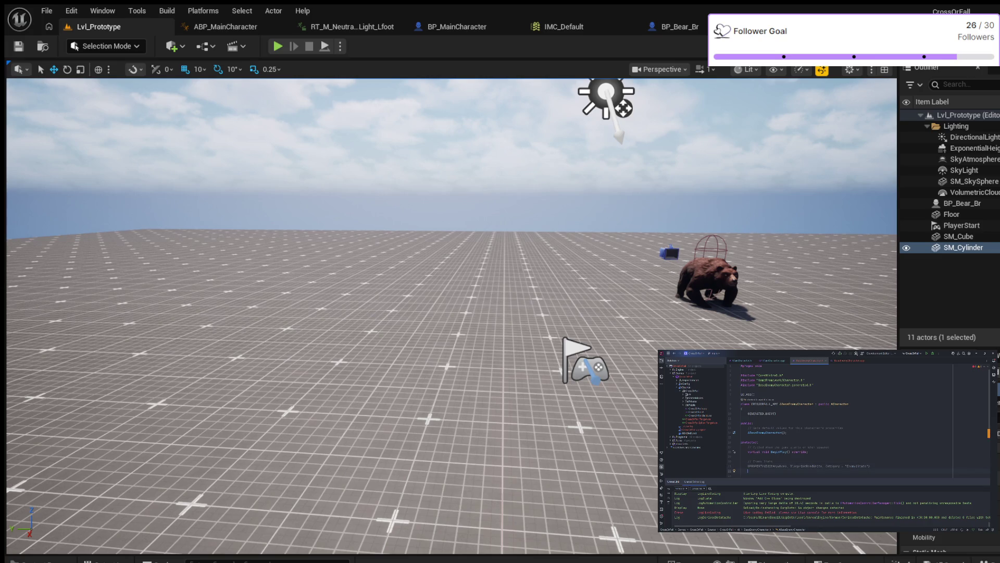
{"action": "type", "text": "float Health;"}
{"action": "type", "text": "Health"}
{"action": "type", "text": "00;"}
{"action": "type", "text": ".0f;"}
Step: Add a UPROPERTY(VisibleAnywhere, BlueprintReadOnly, Category=...) specifier below MaxHealth
{"action": "key", "text": "Return"}
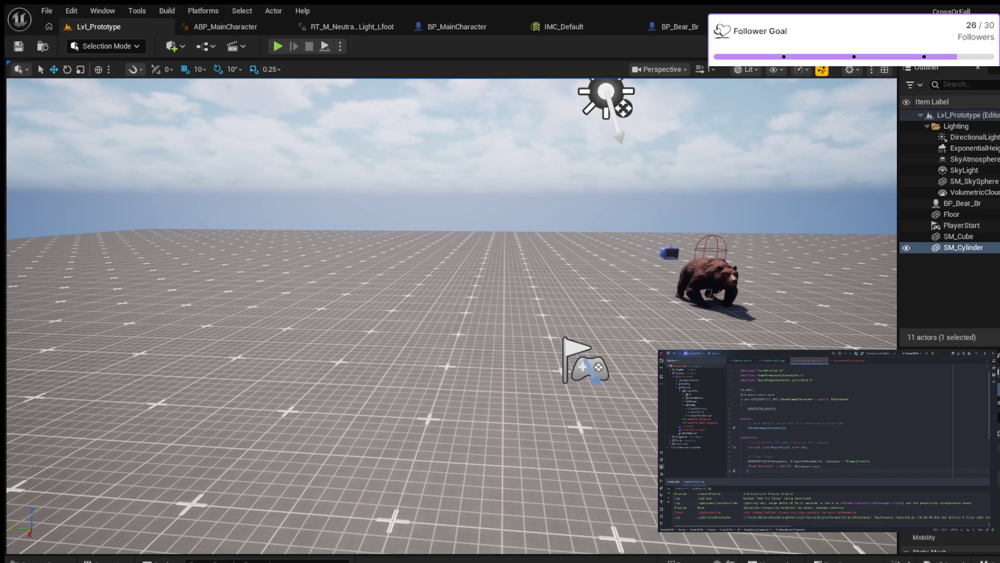
{"action": "key", "text": "Return"}
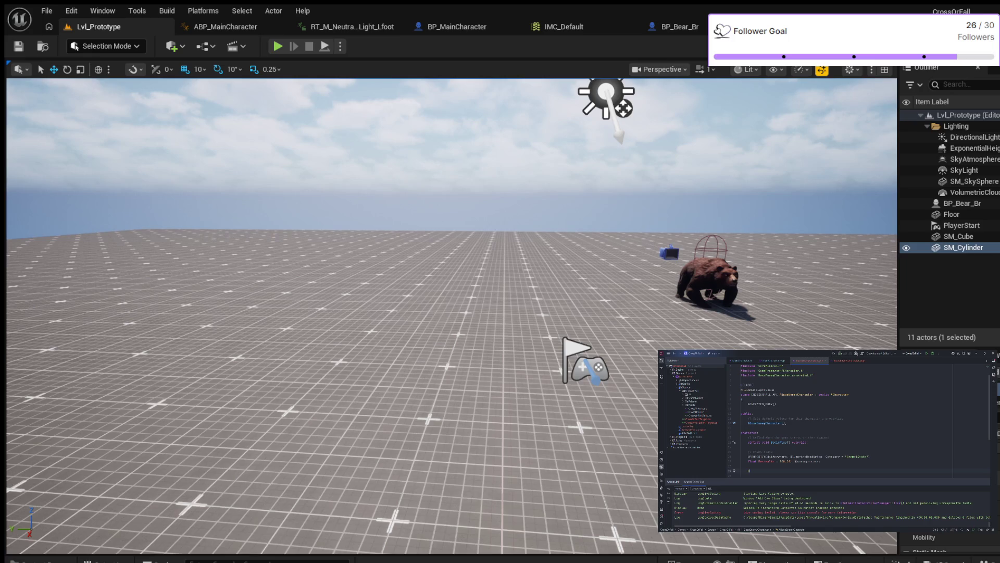
{"action": "type", "text": "UPROPERTY()"}
{"action": "type", "text": "VisibleAnywhere, "}
{"action": "type", "text": "Bl"}
{"action": "type", "text": "ueprin"}
{"action": "type", "text": "tR"}
{"action": "type", "text": "eadOnly"}
{"action": "type", "text": ", C"}
{"action": "type", "text": "at"}
{"action": "type", "text": "egory = "}
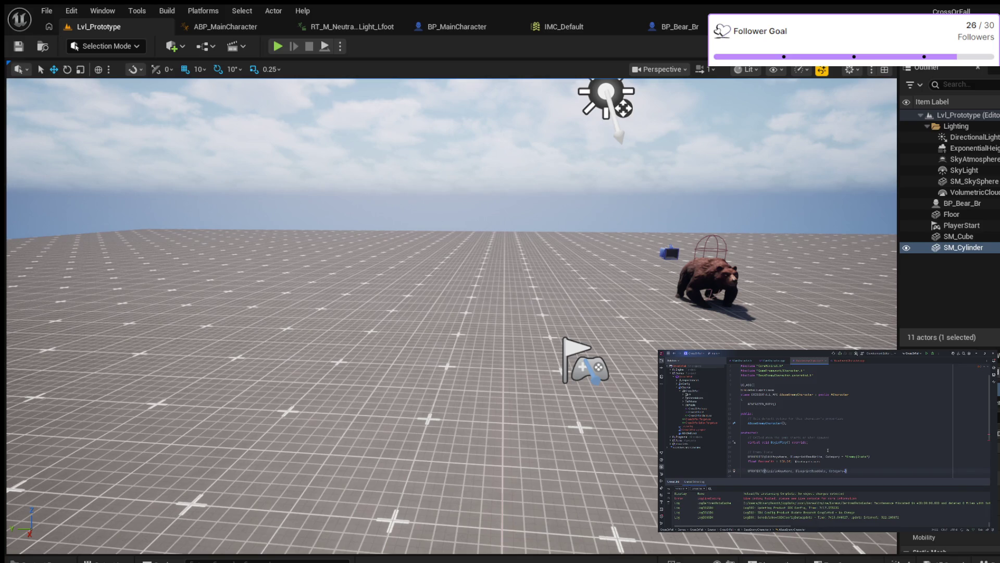
{"action": "type", "text": "\"Enemy|Stats"}
{"action": "key", "text": "Return"}
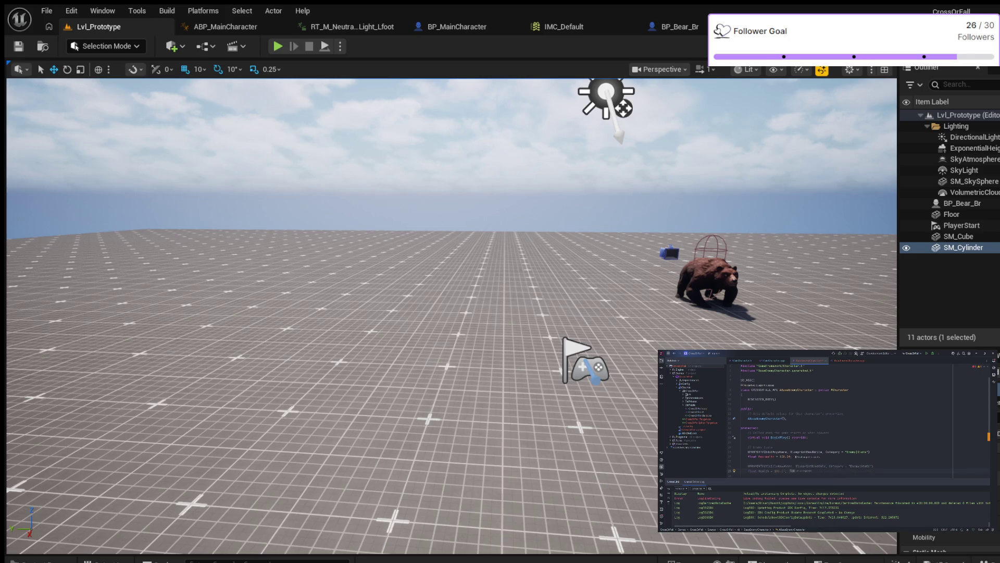
{"action": "type", "text": "float Current"}
{"action": "type", "text": " He"}
Step: Declare the CurrentHealth and MoveSpeed float properties and start a new UPROPERTY(EditAnywhere line
{"action": "key", "text": "Return"}
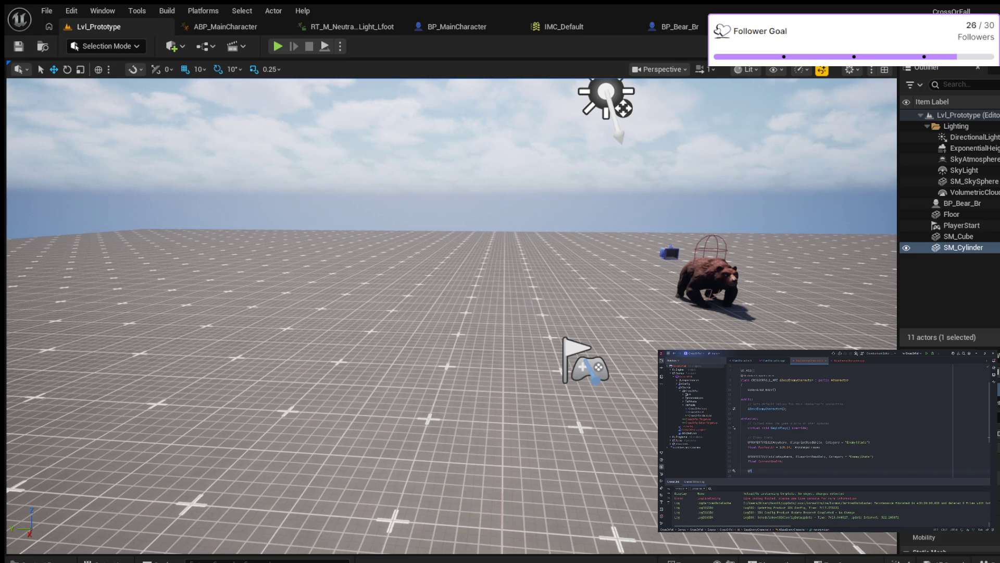
{"action": "key", "text": "Return"}
{"action": "type", "text": "itAnywhere"}
{"action": "type", "text": ","}
{"action": "type", "text": "eprint"}
{"action": "type", "text": "ReadWrite"}
{"action": "type", "text": ", "}
{"action": "type", "text": "Category"}
{"action": "type", "text": " = \""}
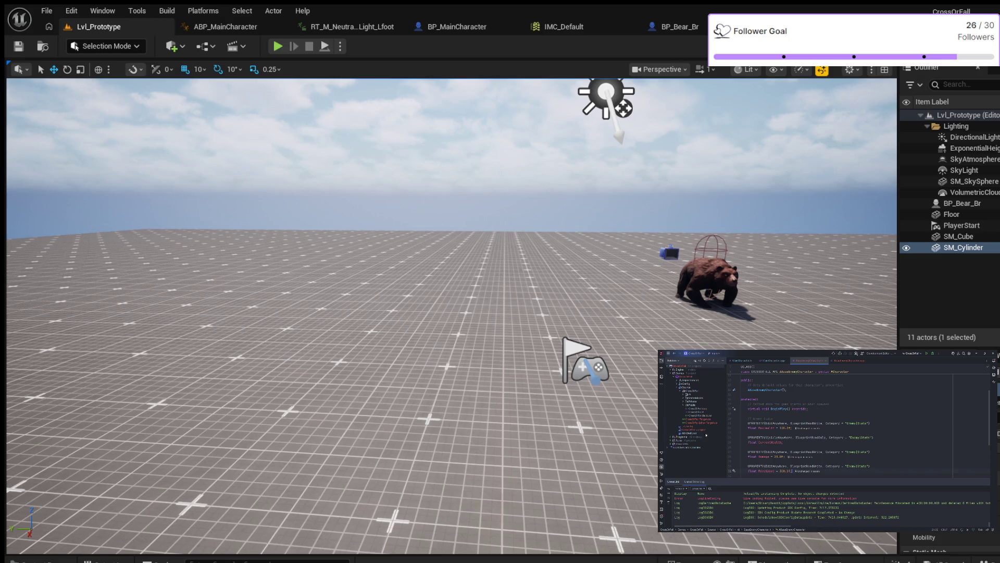
{"action": "scroll", "coordinate": [835, 429], "scroll_direction": "down", "scroll_amount": 2}
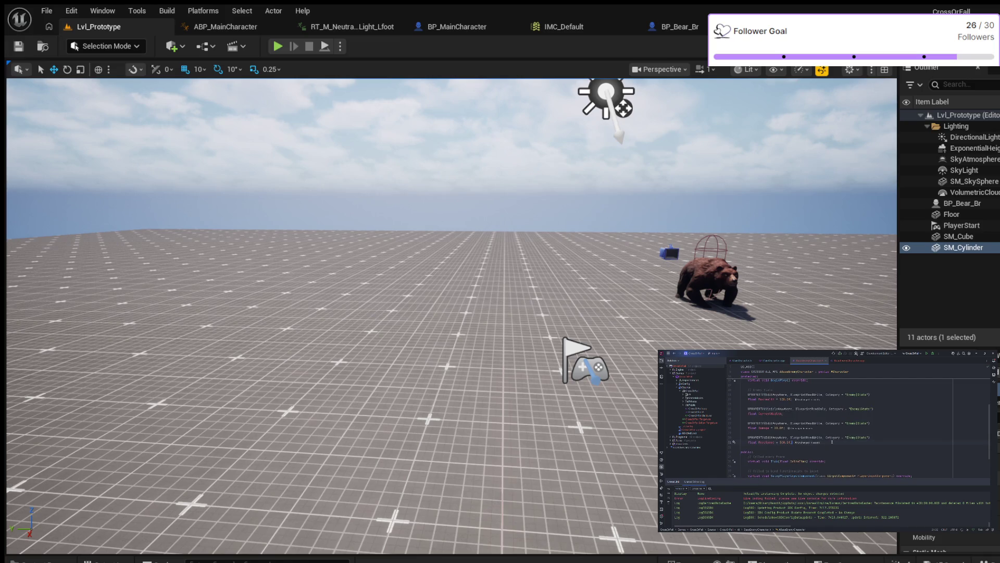
{"action": "key", "text": "Return"}
{"action": "key", "text": "Return"}
{"action": "key", "text": "Return"}
{"action": "key", "text": "Return"}
{"action": "type", "text": ", Blue)"}
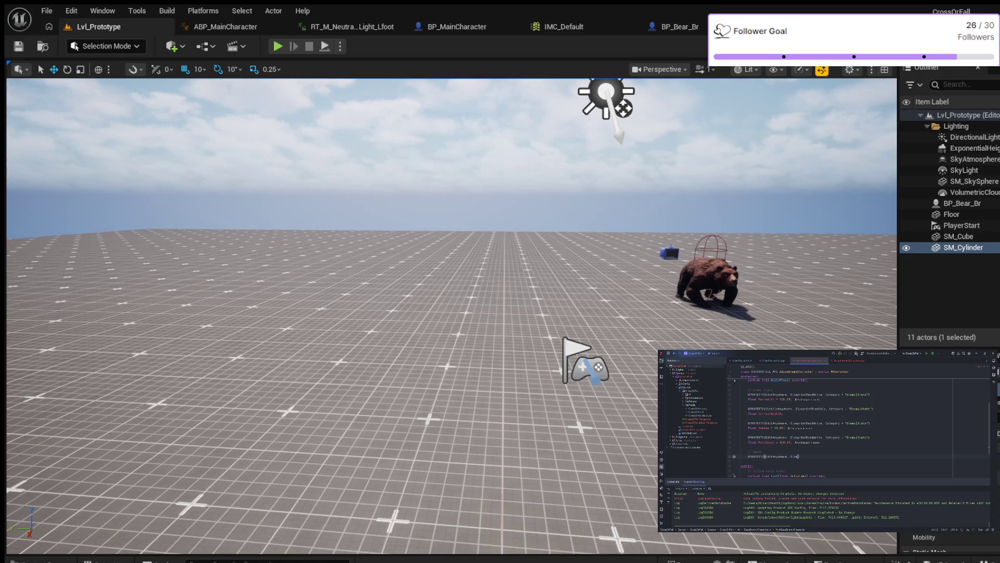
Step: Declare bool bIsDead under a BlueprintReadWrite Death category, then select the Tick and input declarations
{"action": "key", "text": "Return"}
{"action": "type", "text": ", Cat"}
{"action": "type", "text": "egory = "}
{"action": "type", "text": "\"EnemyDeath"}
{"action": "key", "text": "Up"}
{"action": "key", "text": "Return"}
{"action": "key", "text": "Escape"}
{"action": "type", "text": ";"}
{"action": "type", "text": " = f"}
{"action": "type", "text": " ="}
{"action": "scroll", "coordinate": [840, 418], "scroll_direction": "down", "scroll_amount": 1}
{"action": "scroll", "coordinate": [840, 418], "scroll_direction": "down", "scroll_amount": 1}
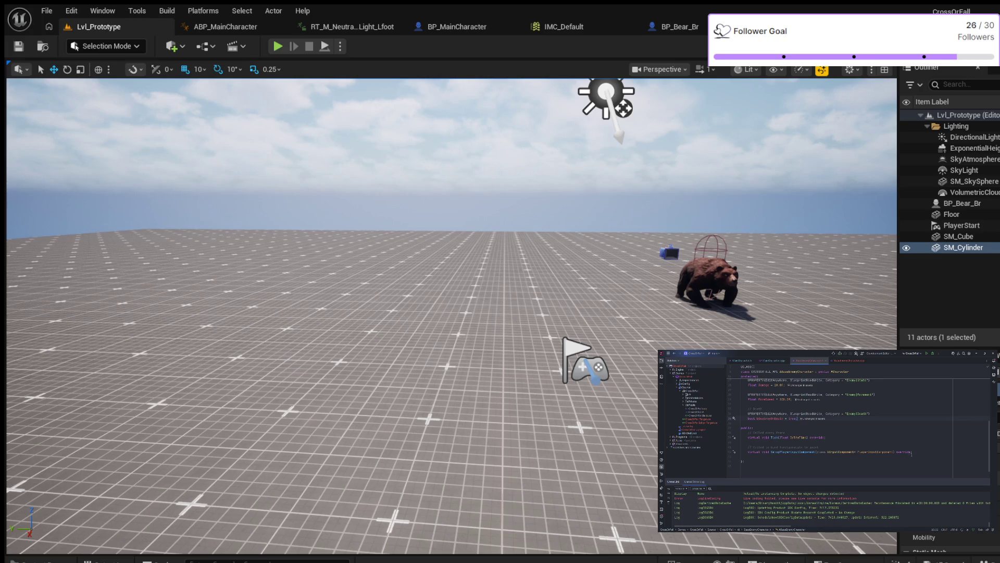
{"action": "left_click_drag", "start_coordinate": [913, 452], "coordinate": [742, 434]}
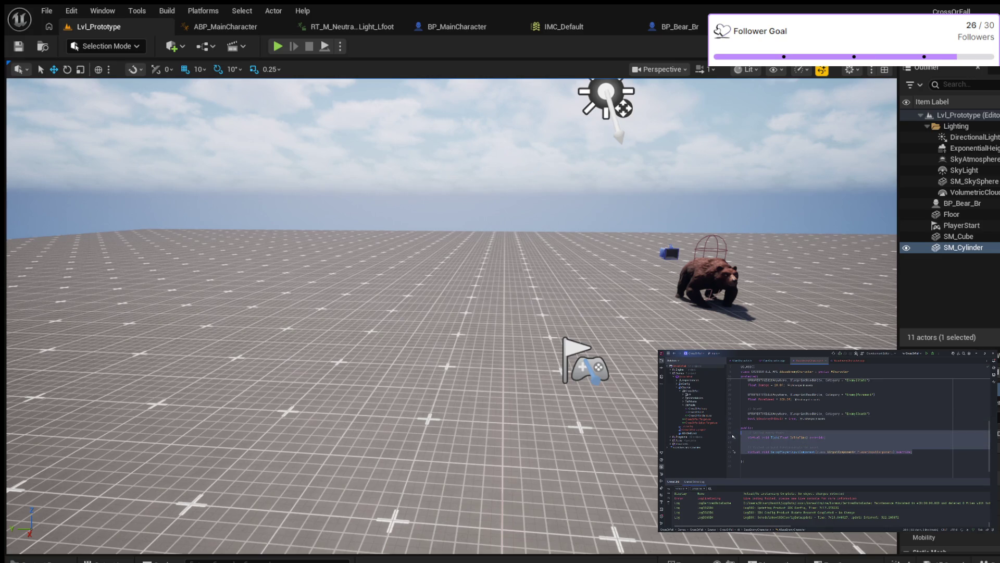
Step: Replace the Tick and input declarations with a BlueprintCallable TakeDamage declaration
{"action": "key", "text": "Delete"}
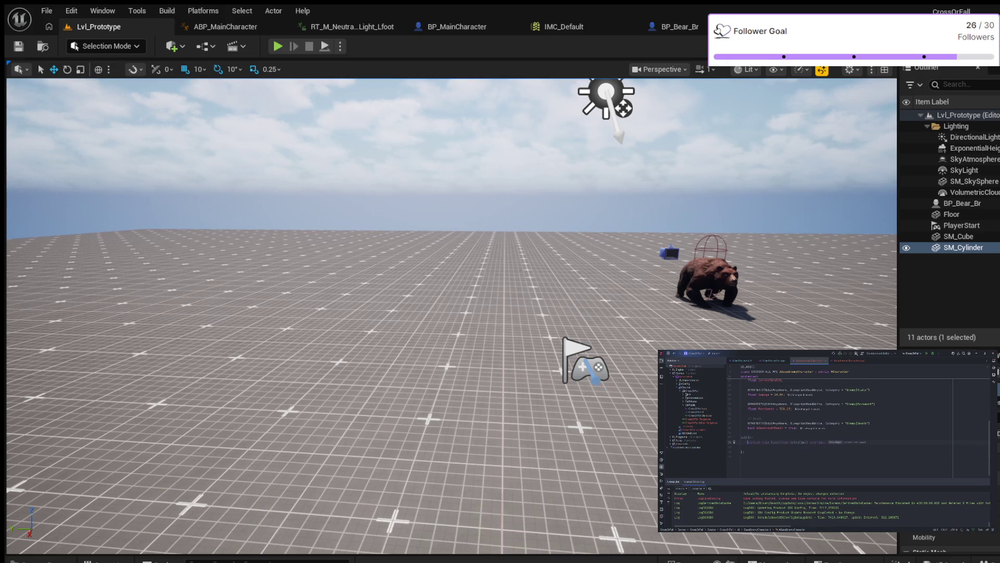
{"action": "type", "text": "// Damage Handling"}
{"action": "key", "text": "Return"}
{"action": "type", "text": "U"}
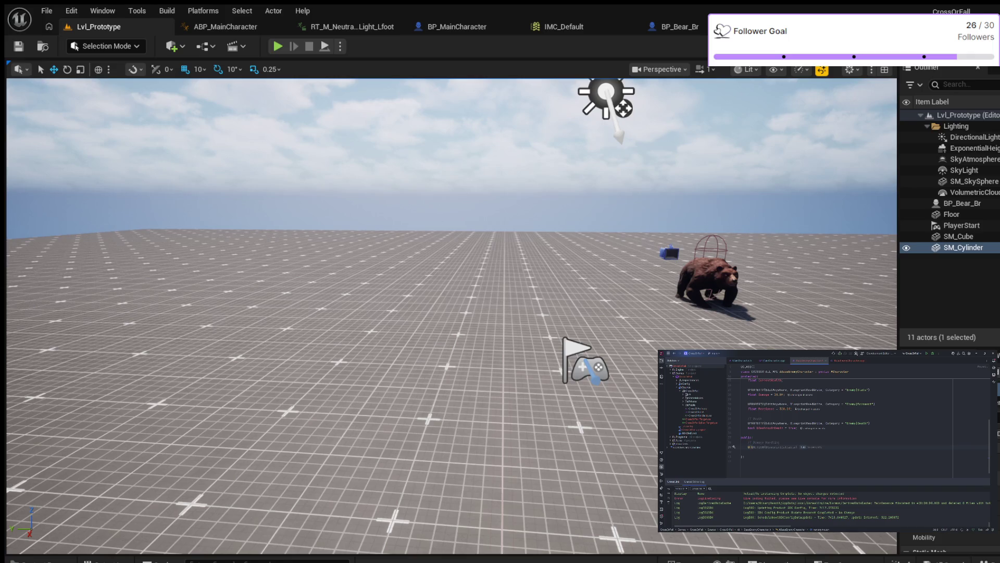
{"action": "key", "text": "Tab"}
{"action": "type", "text": ", "}
{"action": "type", "text": "Category = "}
{"action": "type", "text": "\""}
{"action": "type", "text": "Ha"}
{"action": "type", "text": "D"}
{"action": "type", "text": "flo"}
{"action": "type", "text": "Amount"}
Step: Add a protected void Die() declaration and generate its empty definition in the .cpp file
{"action": "key", "text": "ctrl+k"}
{"action": "key", "text": "ctrl+o"}
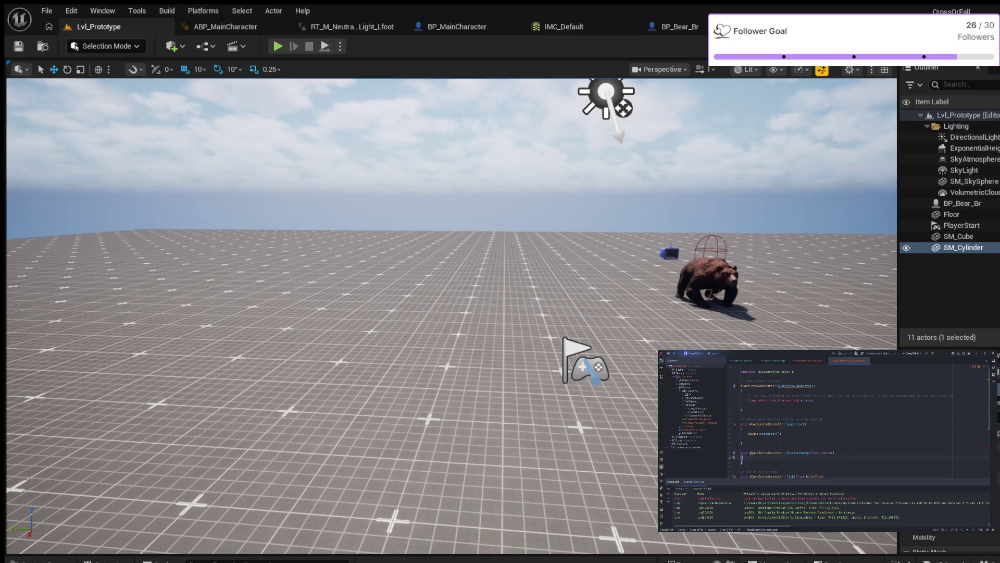
{"action": "key", "text": "ctrl+k"}
{"action": "key", "text": "ctrl+o"}
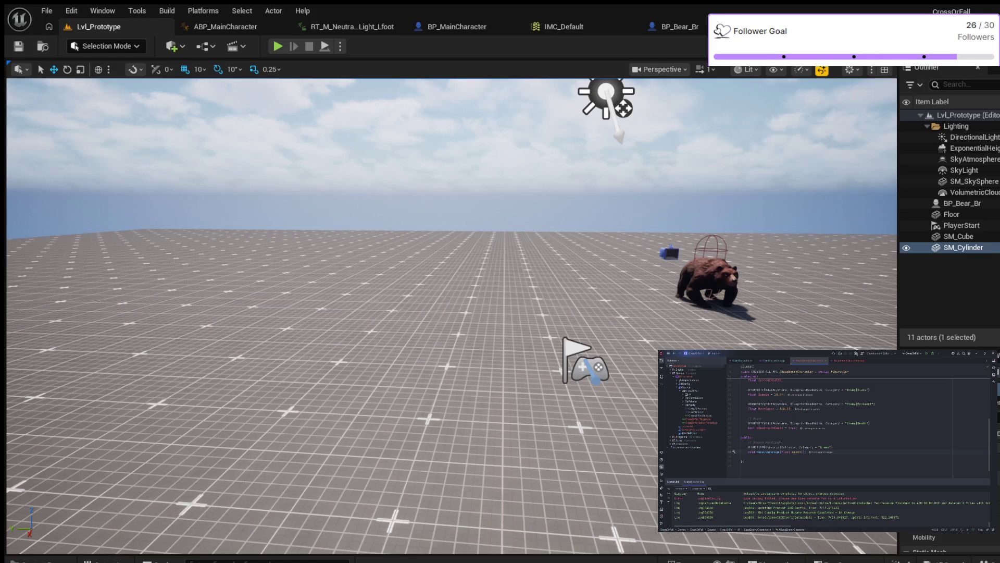
{"action": "type", "text": "protecte"}
{"action": "key", "text": "Tab"}
{"action": "type", "text": "d Bi"}
{"action": "key", "text": "alt+Return"}
{"action": "key", "text": "Return"}
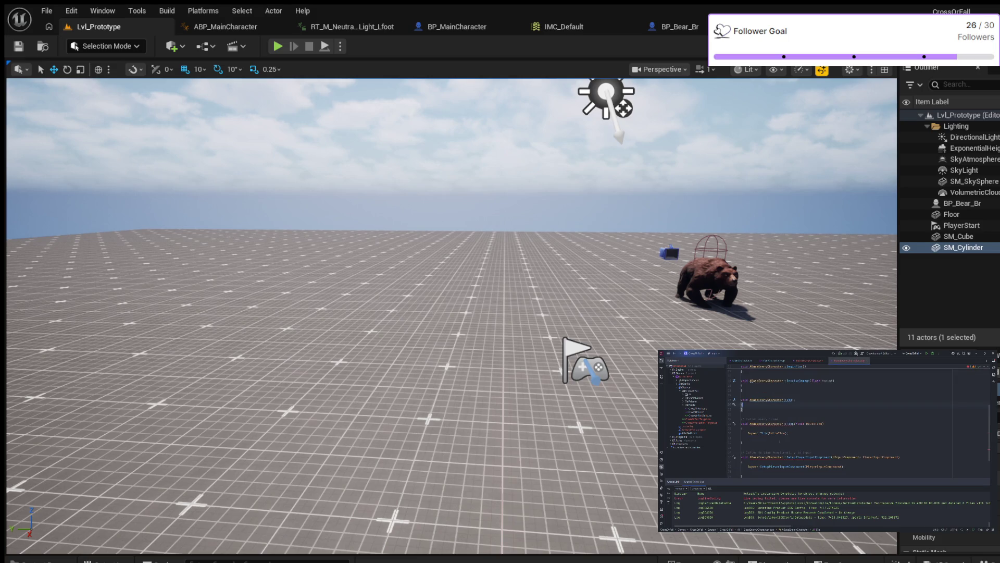
{"action": "scroll", "coordinate": [786, 439], "scroll_direction": "down", "scroll_amount": 1}
{"action": "left_click_drag", "start_coordinate": [786, 446], "coordinate": [741, 388]}
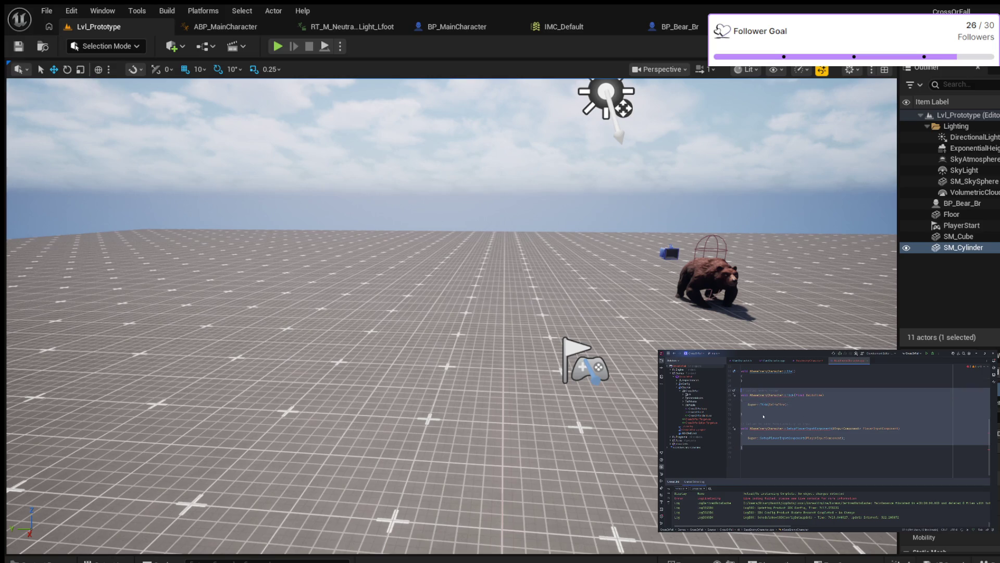
Step: Delete the Tick and SetupPlayerInputComponent definitions from the enemy .cpp file
{"action": "key", "text": "Delete"}
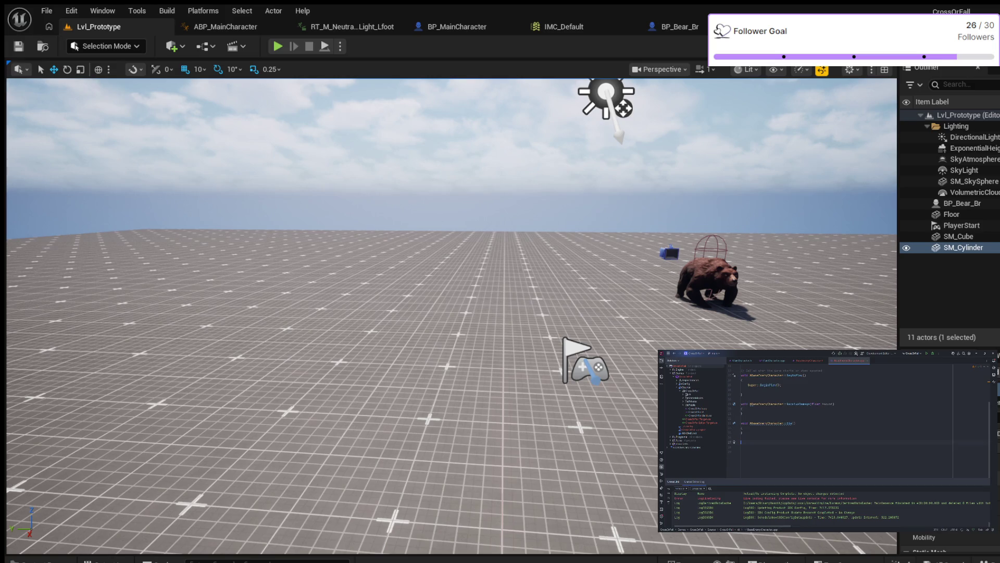
{"action": "scroll", "coordinate": [795, 418], "scroll_direction": "up", "scroll_amount": 2}
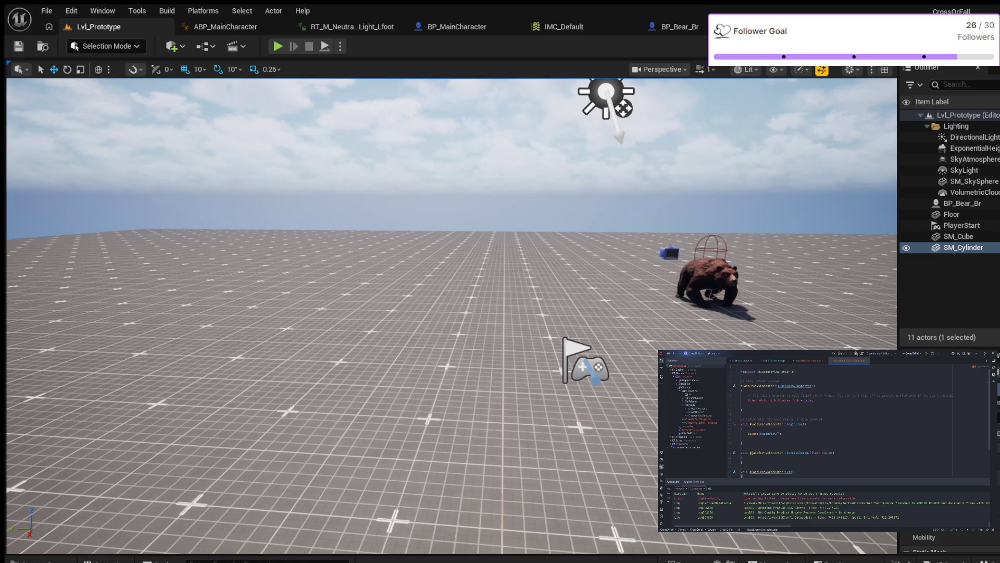
Step: Cut the default constructor comments and write GetCharacterMovement()->MaxWalkSpeed with its include
{"action": "key", "text": "ctrl+x"}
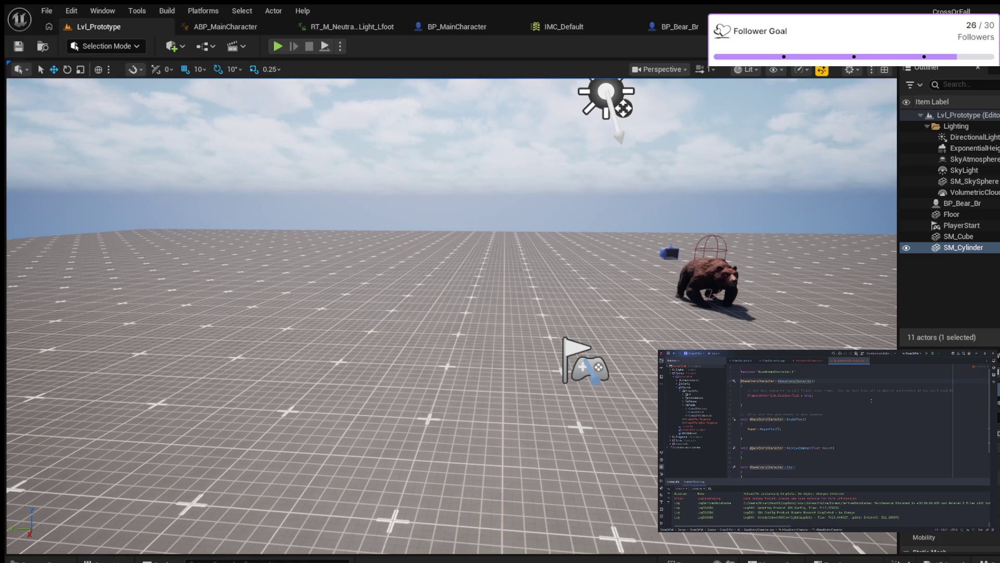
{"action": "key", "text": "ctrl+x"}
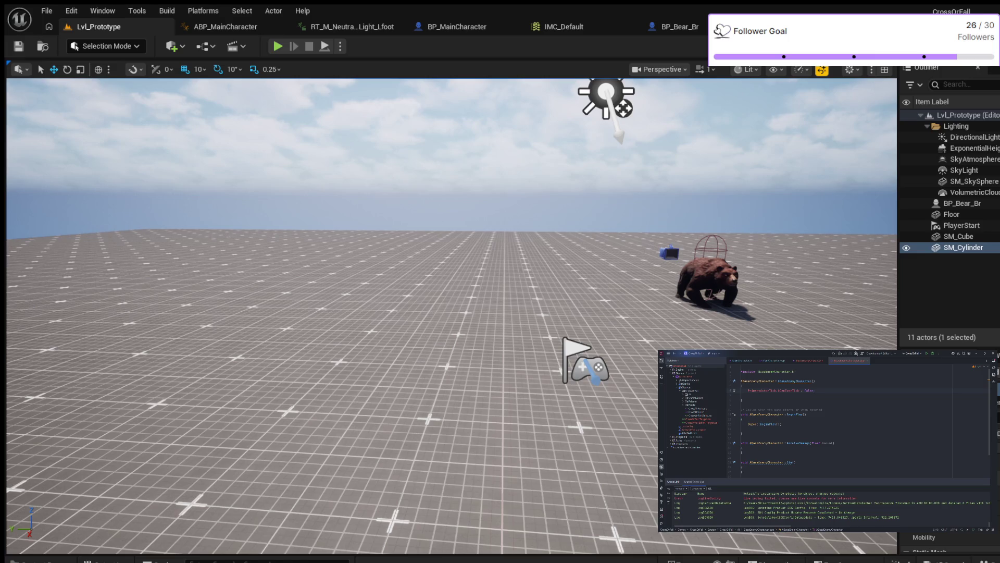
{"action": "key", "text": "Return"}
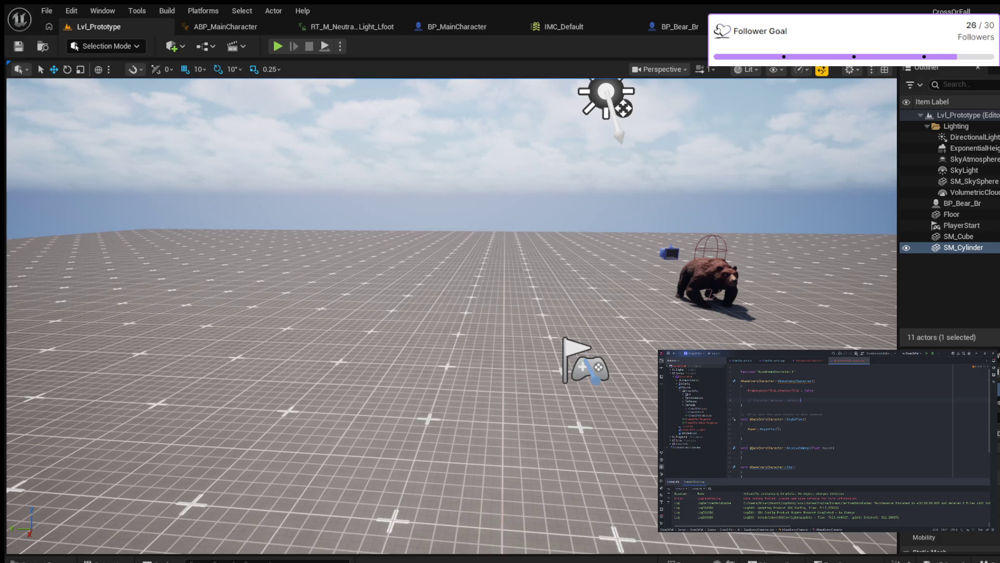
{"action": "key", "text": "Return"}
{"action": "type", "text": "GetChar"}
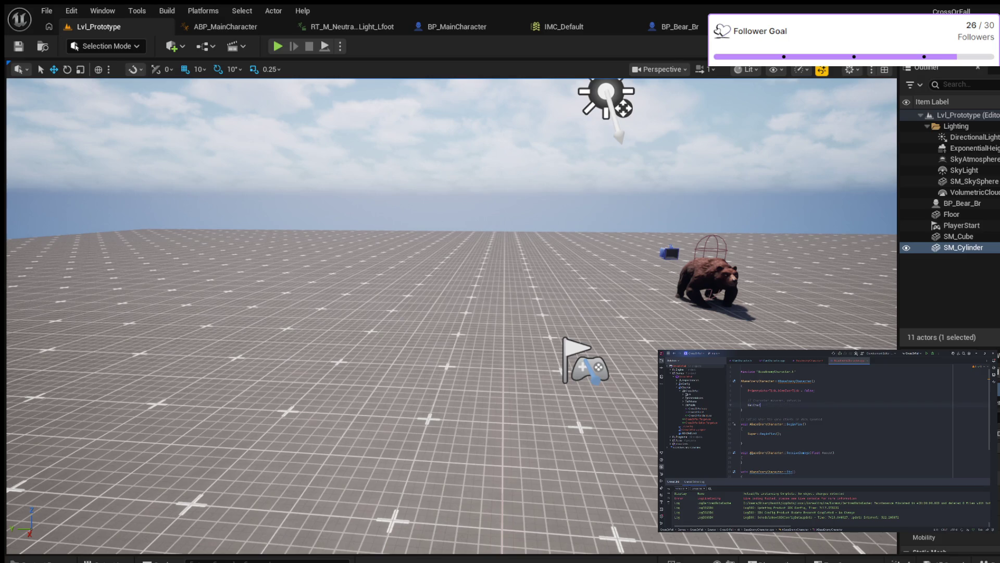
{"action": "key", "text": "Return"}
{"action": "type", "text": "Movement()->MaxW"}
{"action": "key", "text": "Return"}
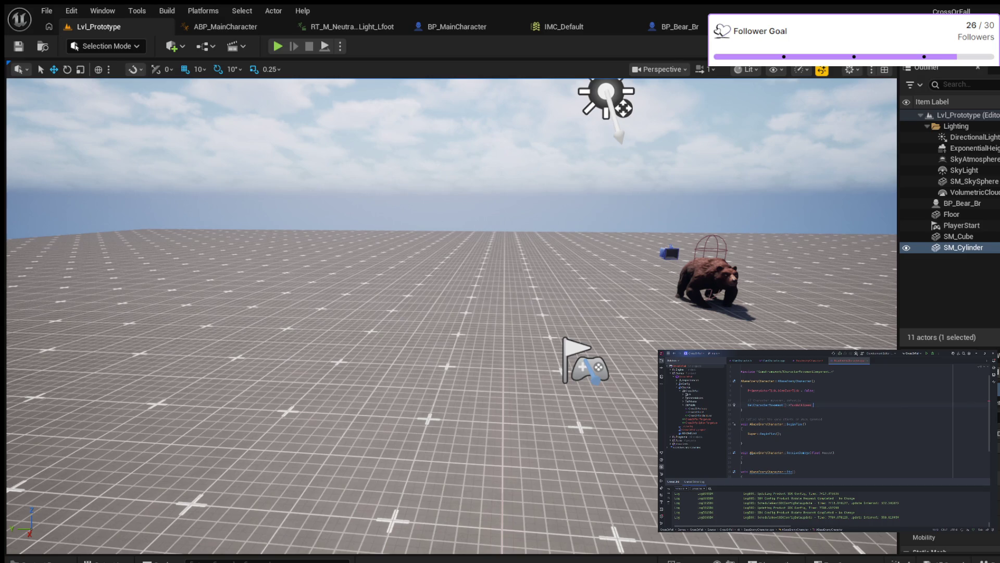
{"action": "type", "text": "3"}
{"action": "type", "text": "eSpeed;"}
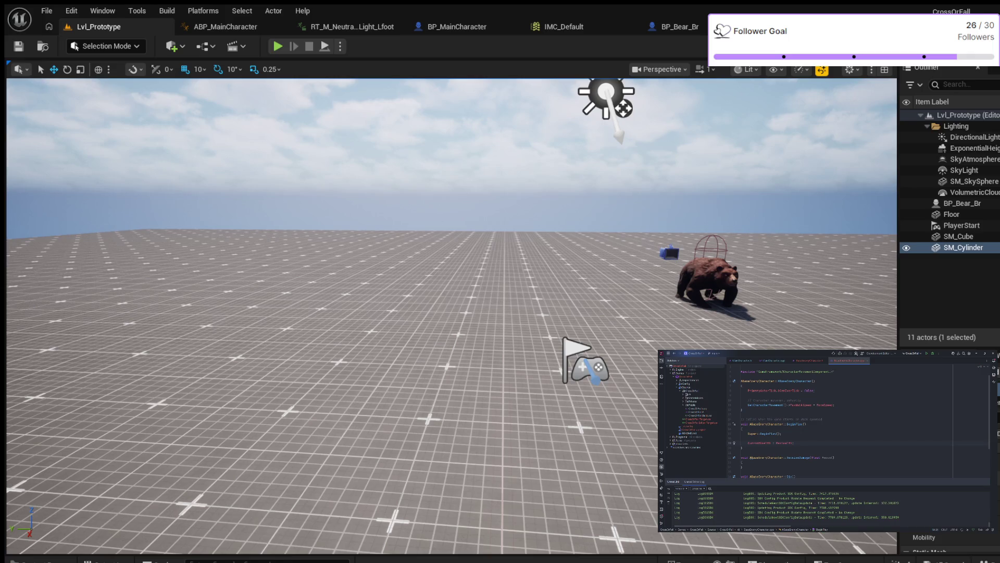
Step: Assign MaxWalkSpeed from MoveSpeed and set CurrentHealth = MaxHealth in BeginPlay with spacing below
{"action": "key", "text": "Return"}
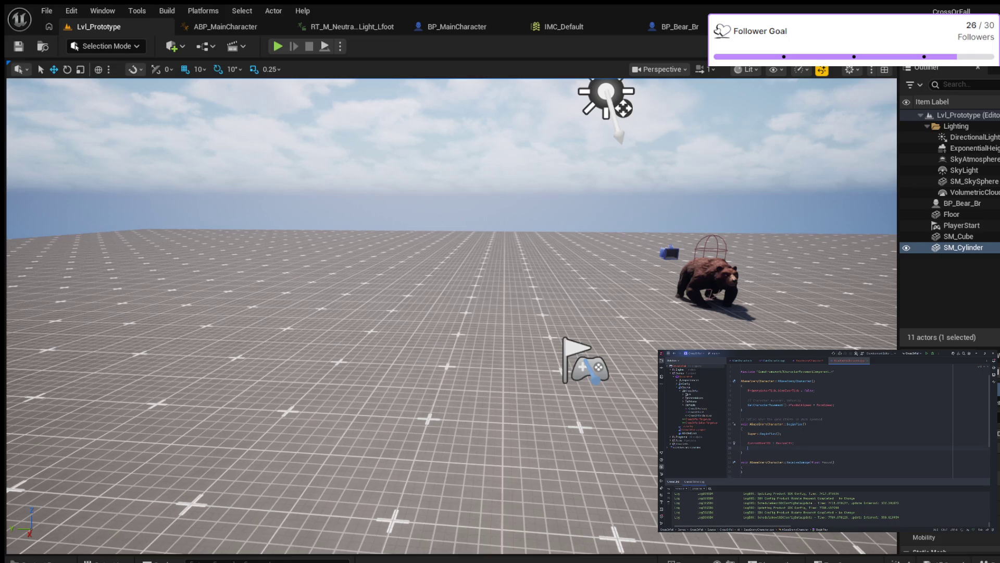
{"action": "key", "text": "Return"}
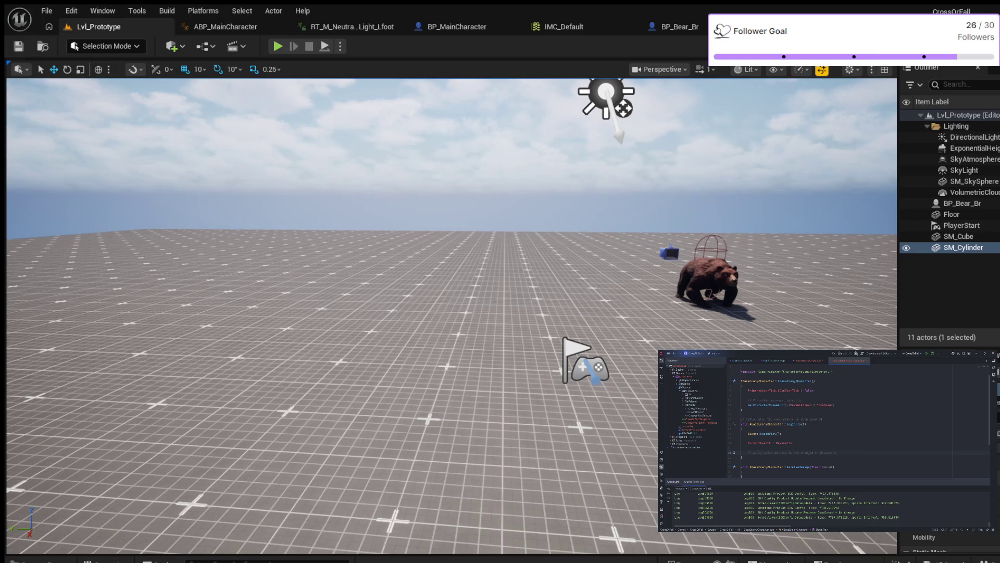
{"action": "left_click", "coordinate": [809, 360]}
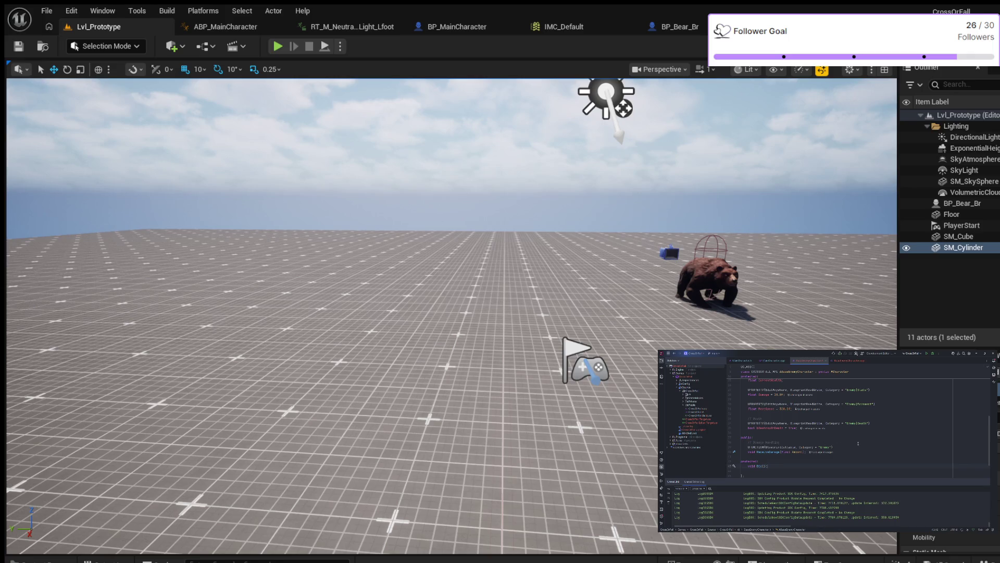
{"action": "scroll", "coordinate": [858, 444], "scroll_direction": "up", "scroll_amount": 3}
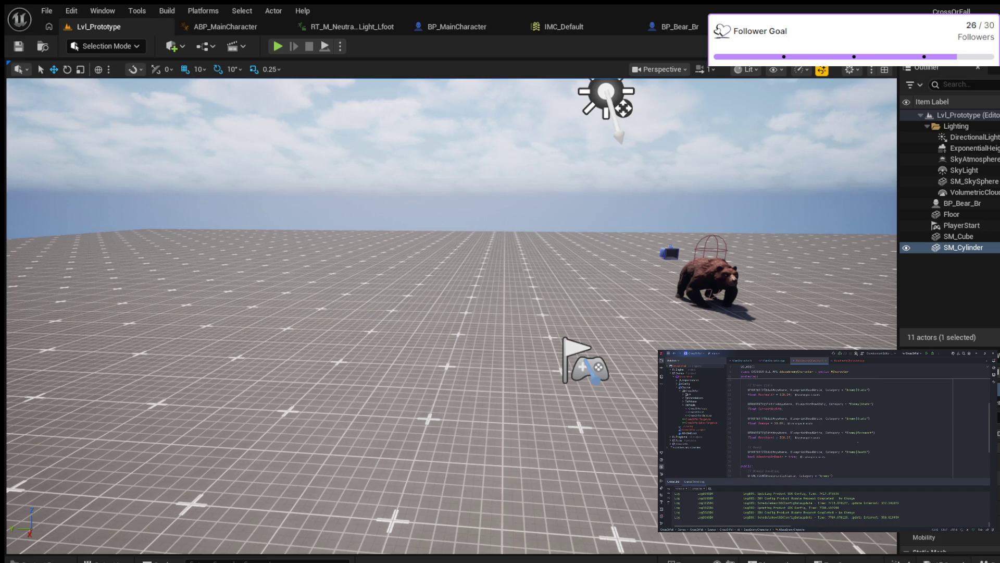
{"action": "scroll", "coordinate": [860, 446], "scroll_direction": "up", "scroll_amount": 3}
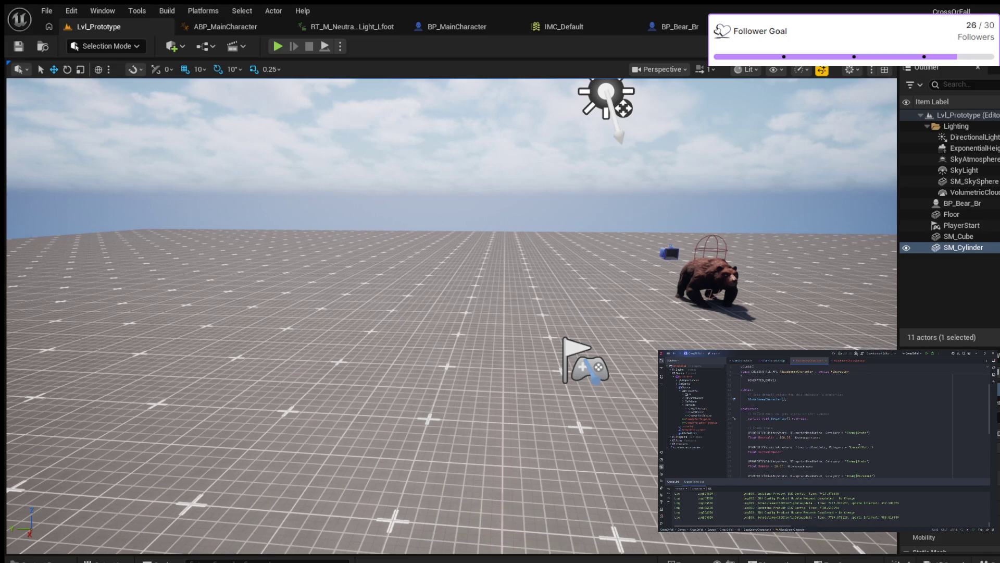
{"action": "scroll", "coordinate": [860, 446], "scroll_direction": "down", "scroll_amount": 3}
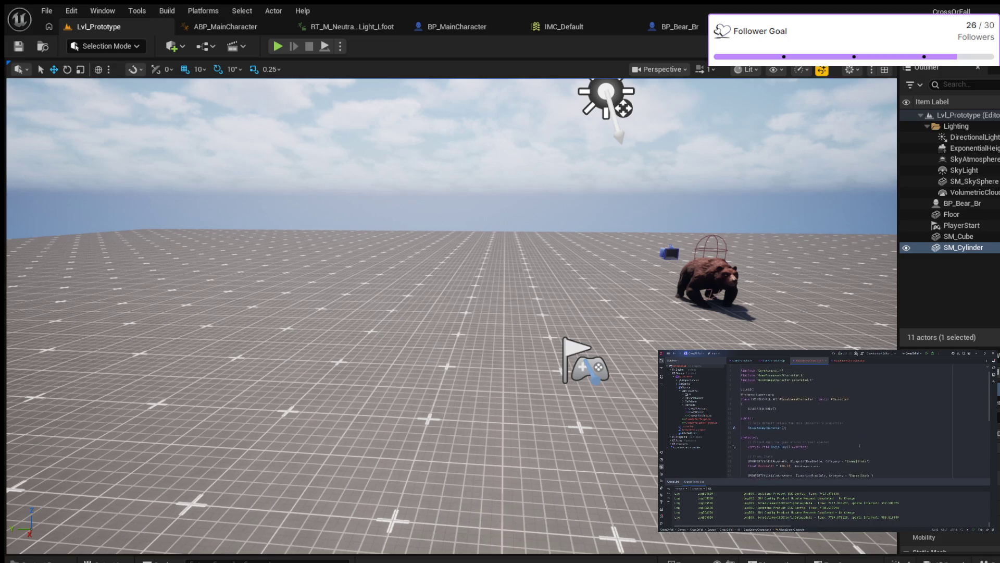
{"action": "scroll", "coordinate": [859, 444], "scroll_direction": "down", "scroll_amount": 2}
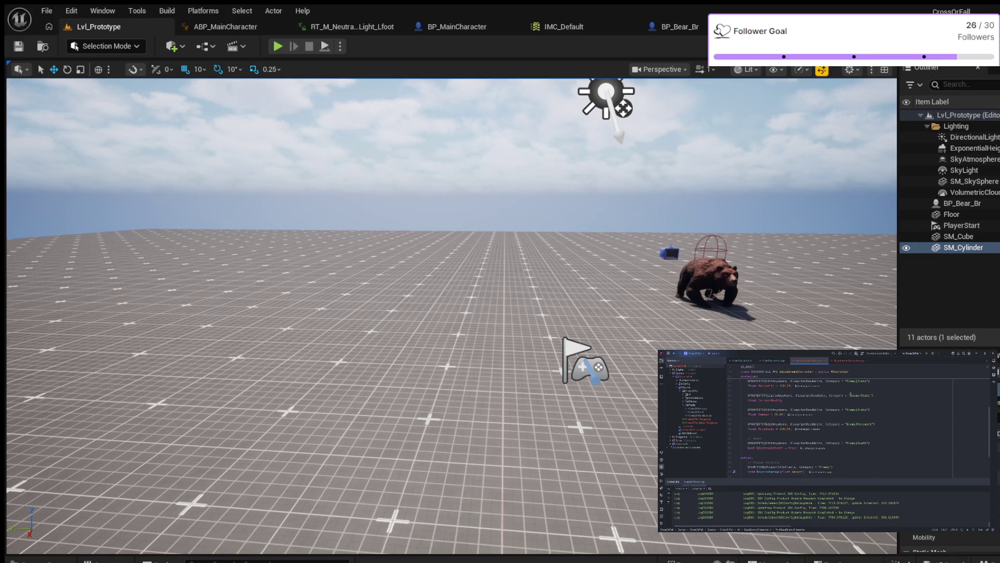
{"action": "left_click", "coordinate": [850, 361]}
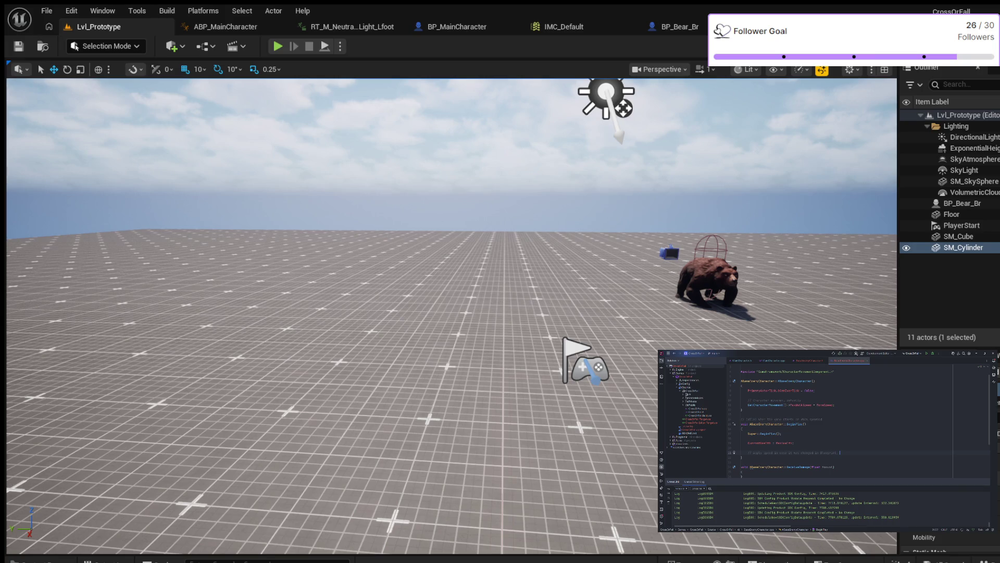
Step: Replace the old comment and clear the leftover line before the ABaseEnemyCharacter::Tick signature
{"action": "key", "text": "Return"}
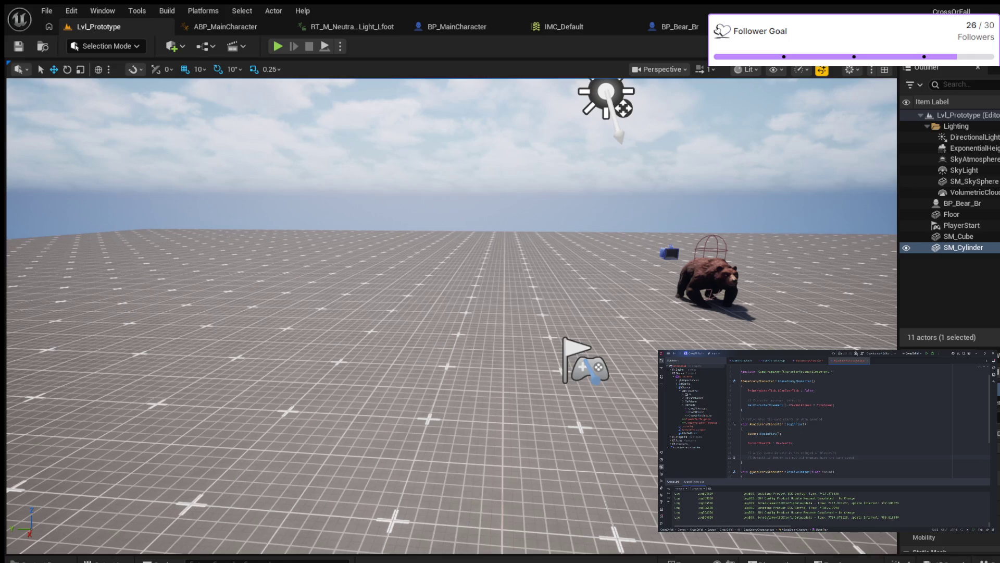
{"action": "left_click_drag", "start_coordinate": [752, 457], "coordinate": [857, 457]}
{"action": "key", "text": "BackSpace"}
{"action": "key", "text": "Delete"}
{"action": "key", "text": "BackSpace"}
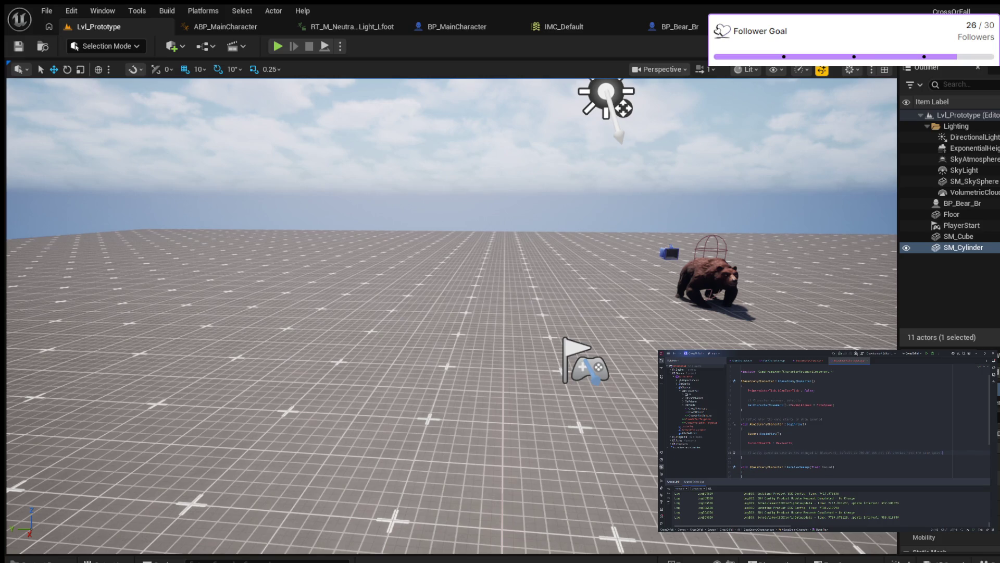
{"action": "type", "text": "void ABaseEnemyCharacter::Tick("}
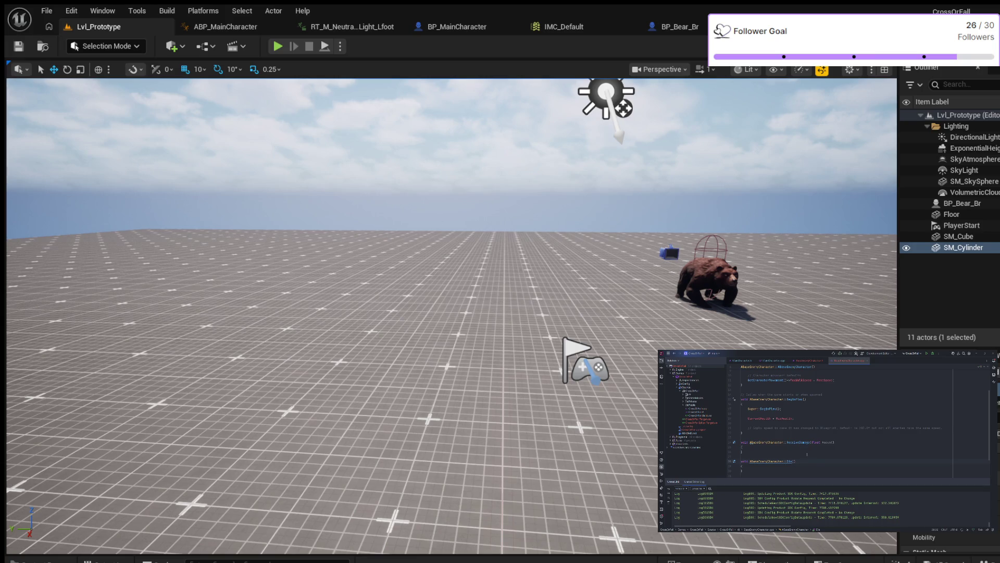
Step: Generate an empty ReceiveDamage(float Amount) definition from the header, placed above Tick
{"action": "left_click", "coordinate": [803, 457]}
{"action": "key", "text": "alt+o"}
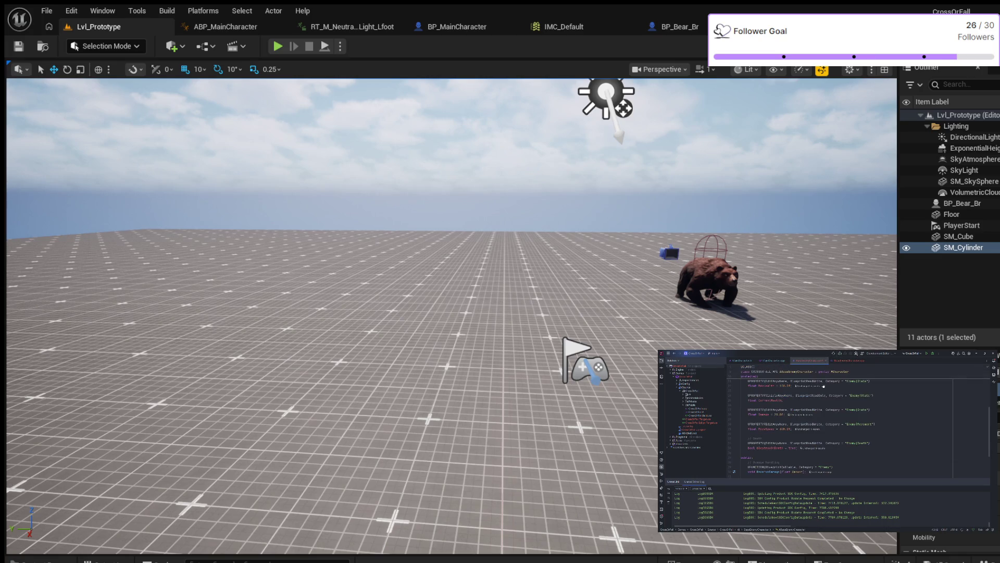
{"action": "key", "text": "alt+Return"}
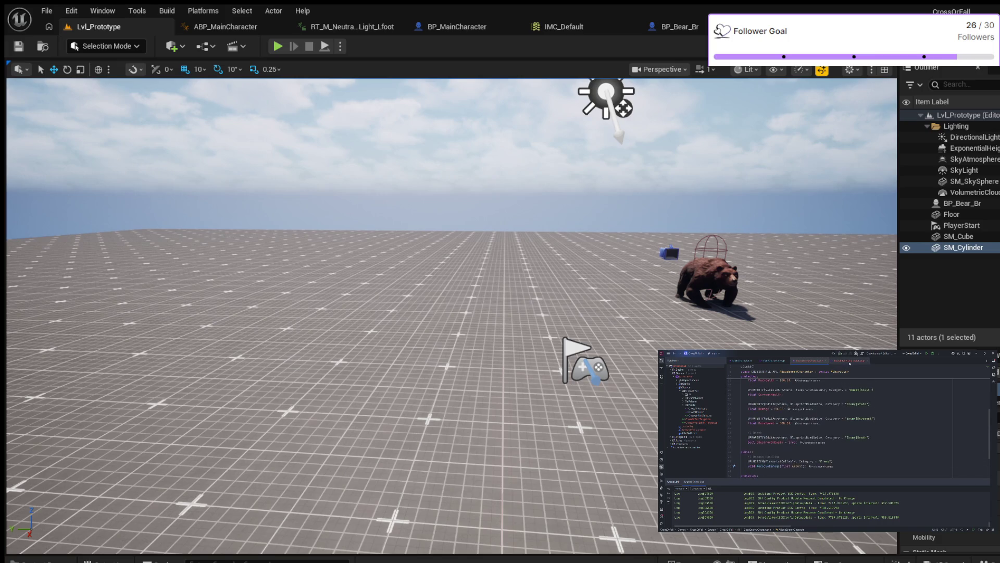
{"action": "key", "text": "Return"}
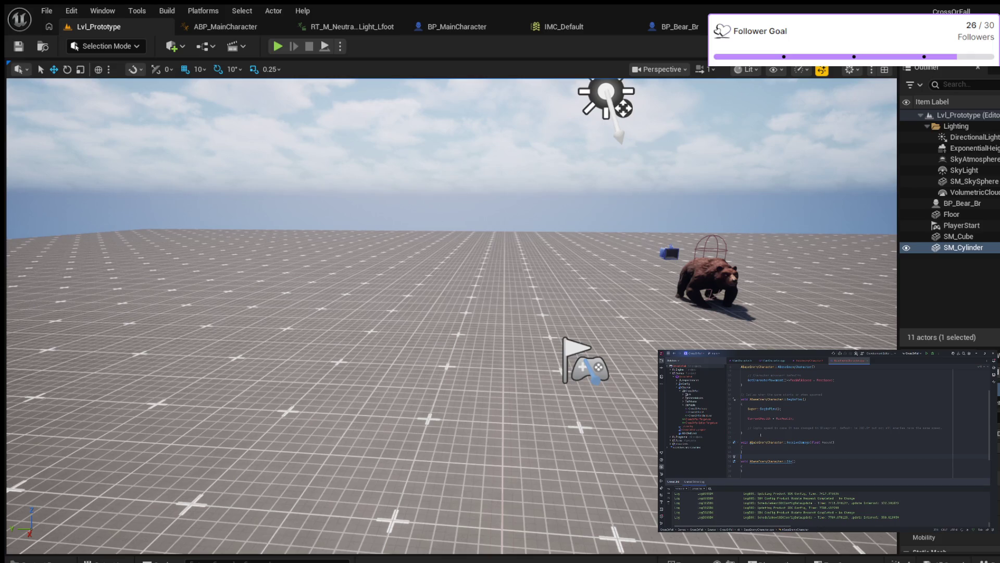
Step: Add GetCharacterMovement()->MaxWalkSpeed = MaxSpeed; in BeginPlay, then move into ReceiveDamage
{"action": "key", "text": "Return"}
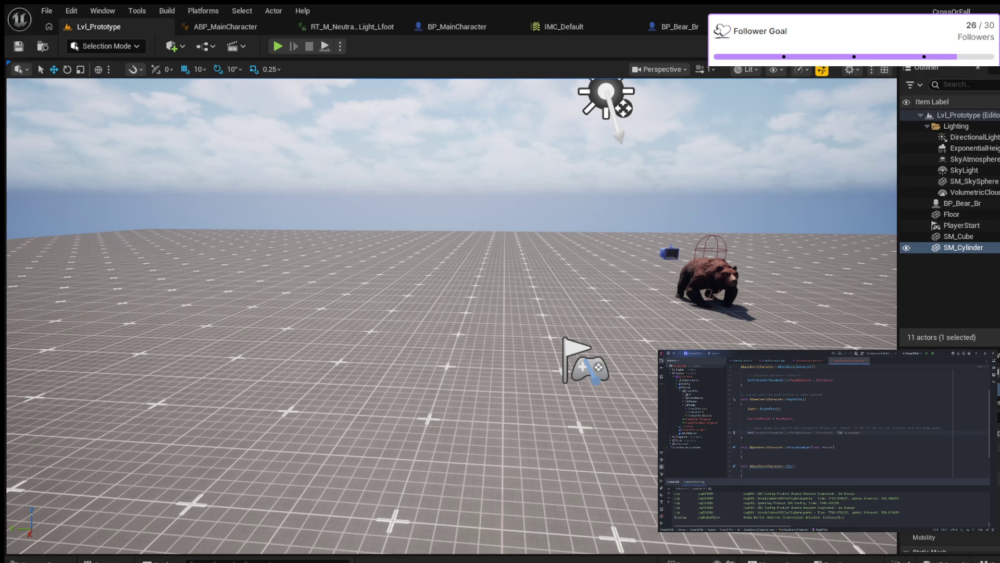
{"action": "key", "text": "Return"}
{"action": "key", "text": "Tab"}
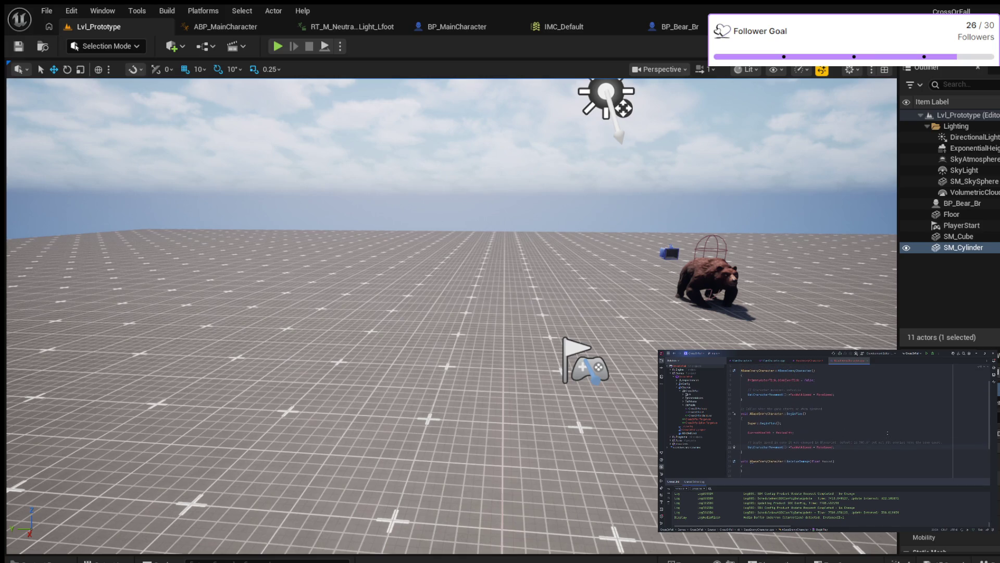
{"action": "scroll", "coordinate": [891, 433], "scroll_direction": "up", "scroll_amount": 2}
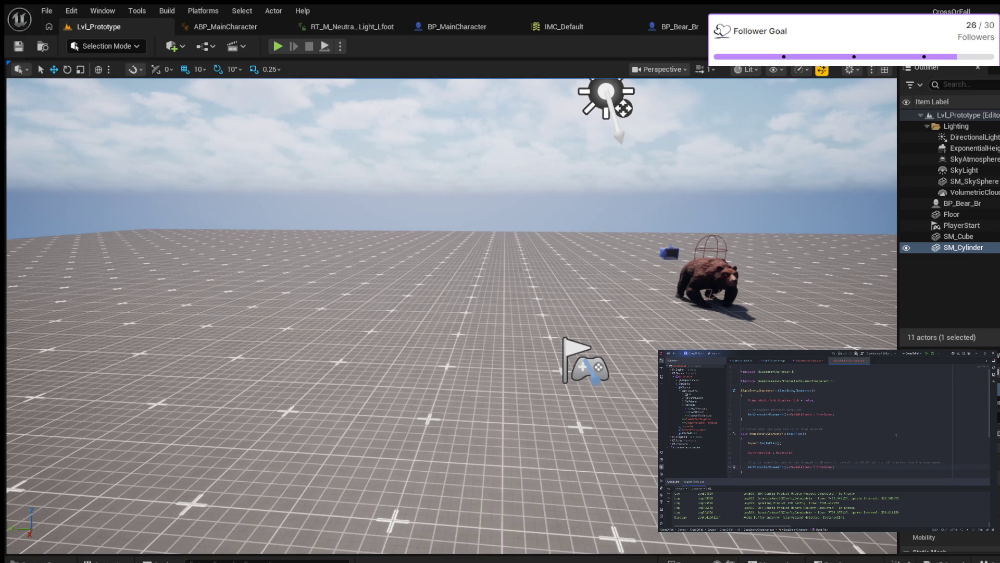
{"action": "scroll", "coordinate": [897, 435], "scroll_direction": "down", "scroll_amount": 3}
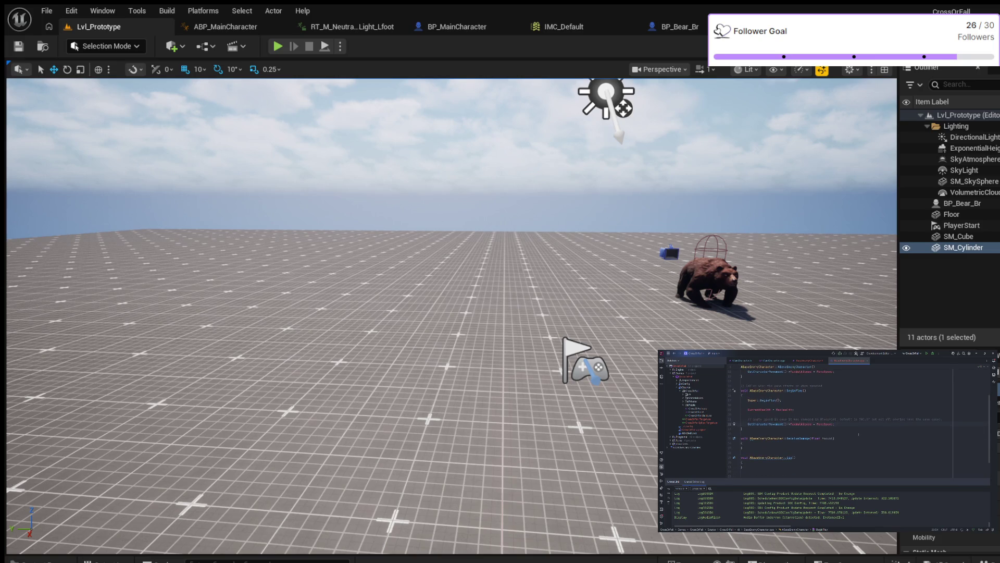
{"action": "scroll", "coordinate": [860, 436], "scroll_direction": "down", "scroll_amount": 2}
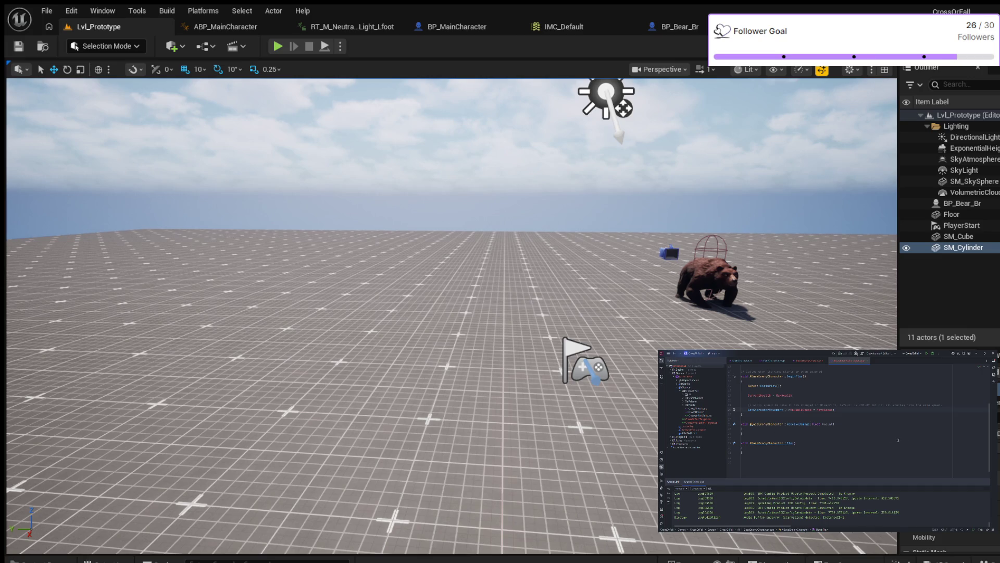
{"action": "left_click", "coordinate": [763, 430]}
{"action": "type", "text": "if "}
{"action": "type", "text": "("}
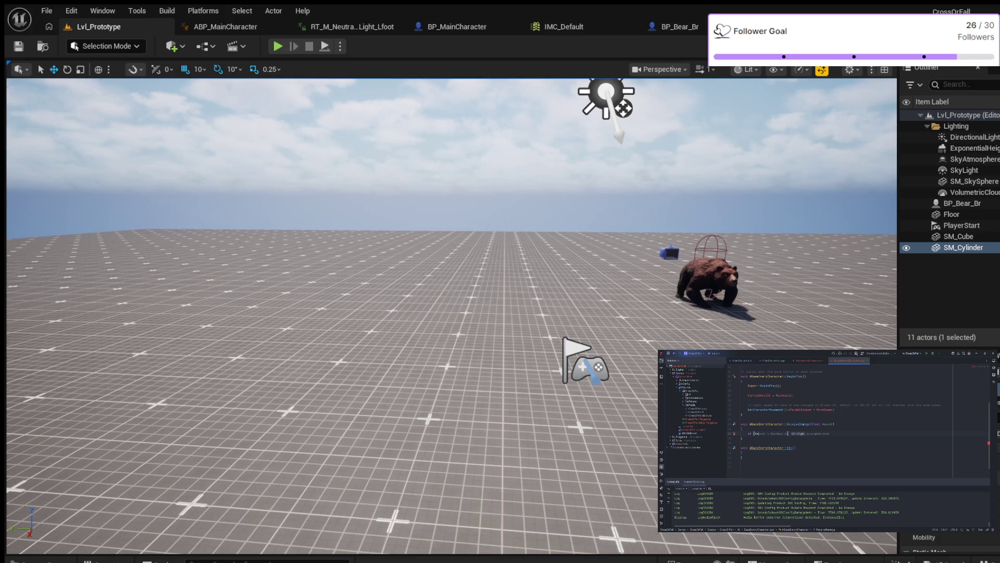
Step: Write the if condition on Amount in ReceiveDamage with a braced body calling Die()
{"action": "key", "text": "ctrl+Right"}
{"action": "type", "text": "<= "}
{"action": "type", "text": "1.0"}
{"action": "type", "text": "||"}
{"action": "type", "text": ")"}
{"action": "key", "text": "Return"}
{"action": "type", "text": "{"}
{"action": "key", "text": "Return"}
{"action": "key", "text": "Escape"}
{"action": "type", "text": "Di"}
Step: Start the Die definition with a // Stop movement comment and a line beneath it
{"action": "key", "text": "Down"}
{"action": "key", "text": "Down"}
{"action": "key", "text": "Return"}
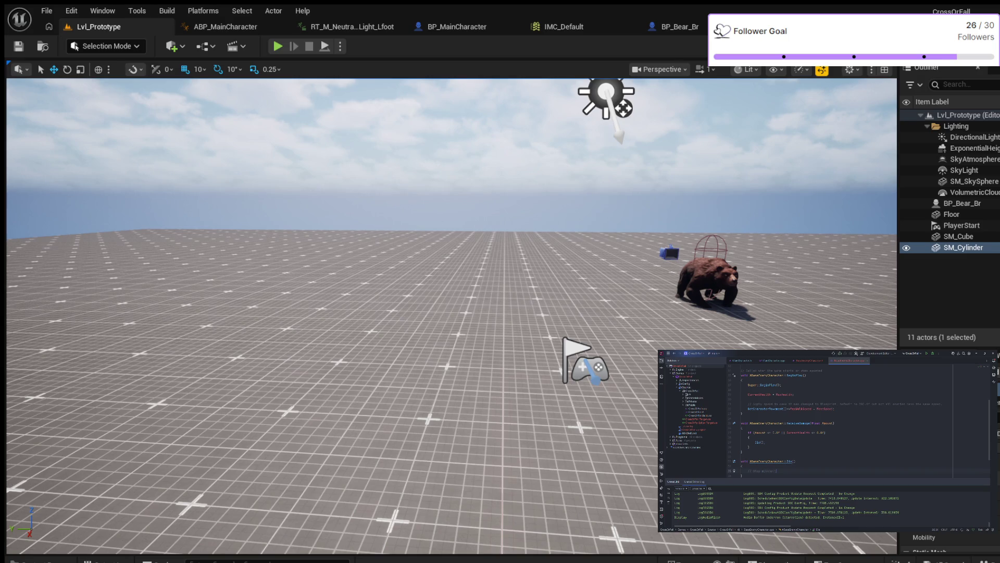
{"action": "key", "text": "Return"}
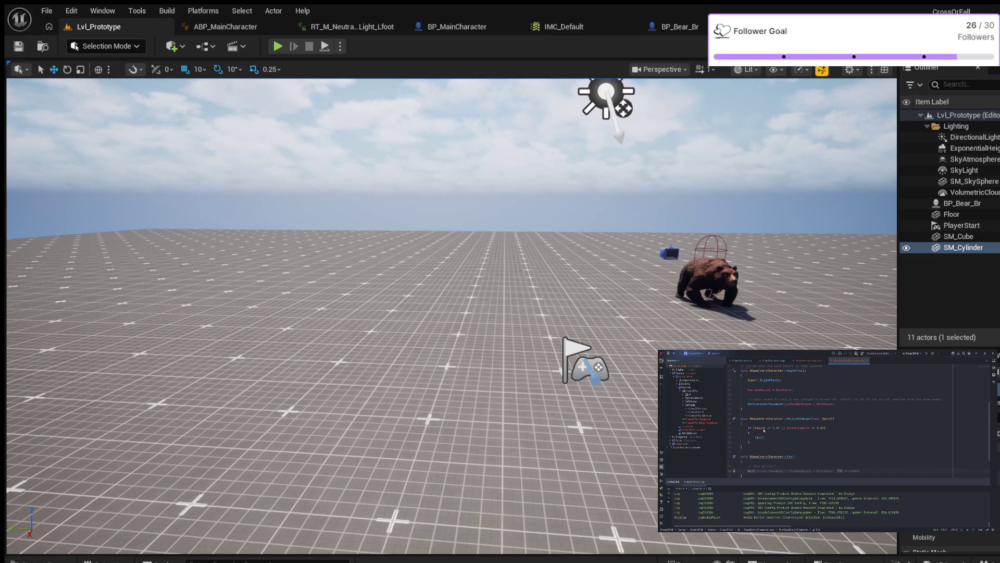
Step: Add GetCharacterMovement()->DisableMovement(); in Die and start the next line
{"action": "key", "text": "Escape"}
{"action": "type", "text": "->Dis"}
{"action": "key", "text": "Tab"}
{"action": "key", "text": "Return"}
{"action": "key", "text": "Escape"}
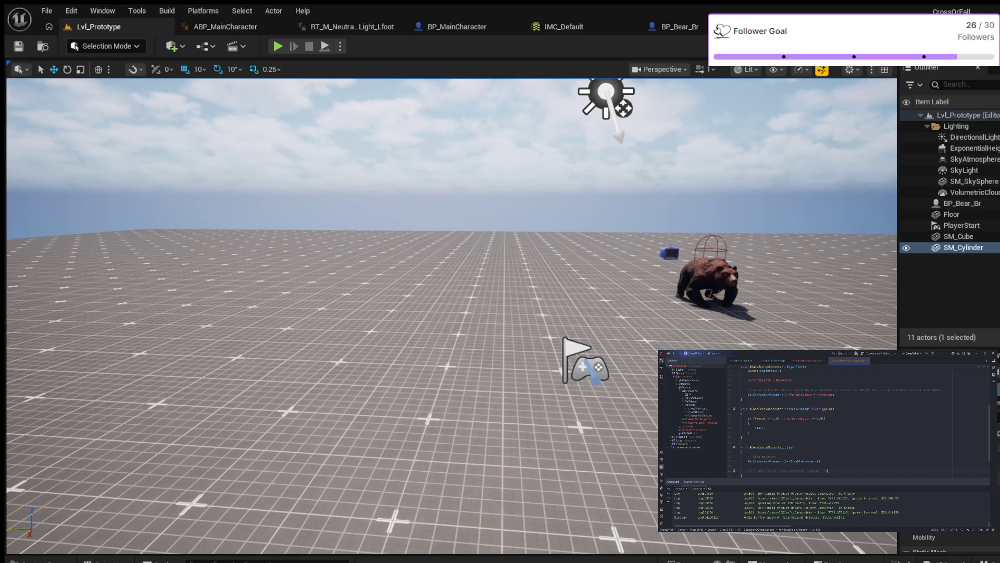
Step: Add an empty line below the comment in Die for the next if check
{"action": "key", "text": "Return"}
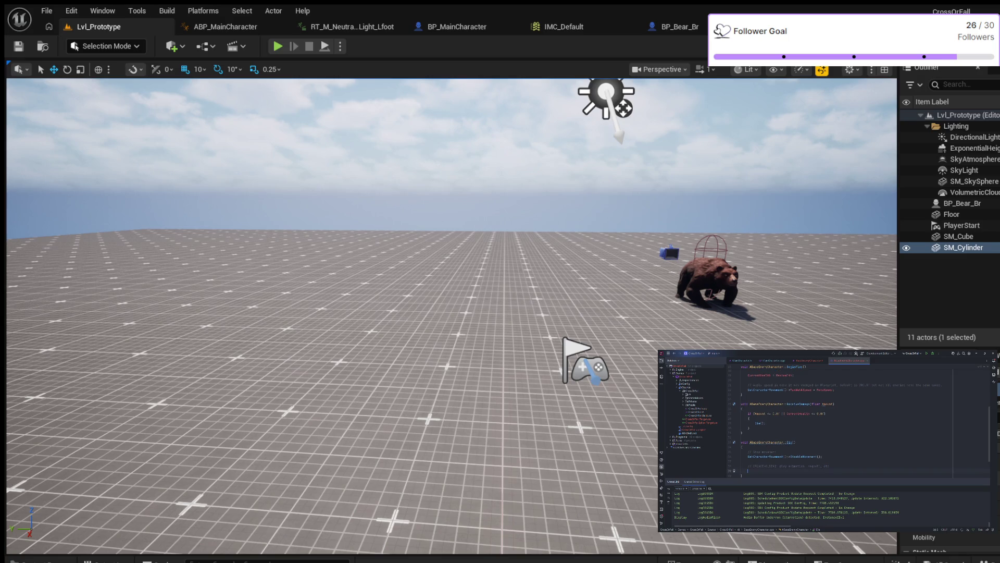
{"action": "type", "text": "if ("}
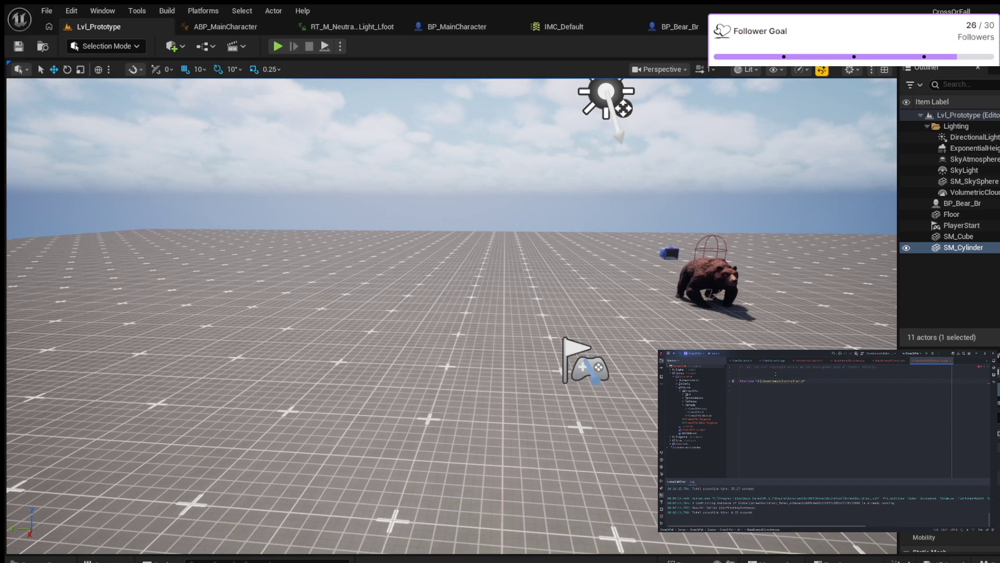
Step: Fix the new .cpp's include path and drop its copyright comment, then expand the header's includes and switch to CrossOrFall.Build.cs
{"action": "key", "text": "BackSpace"}
{"action": "key", "text": "BackSpace"}
{"action": "key", "text": "BackSpace"}
{"action": "key", "text": "ctrl+y"}
{"action": "key", "text": "ctrl+y"}
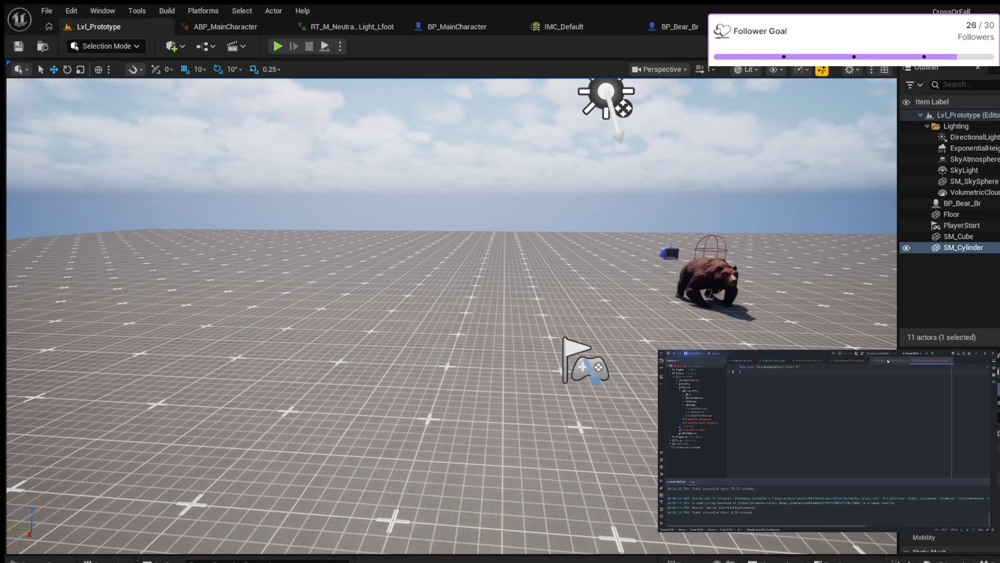
{"action": "left_click", "coordinate": [888, 360]}
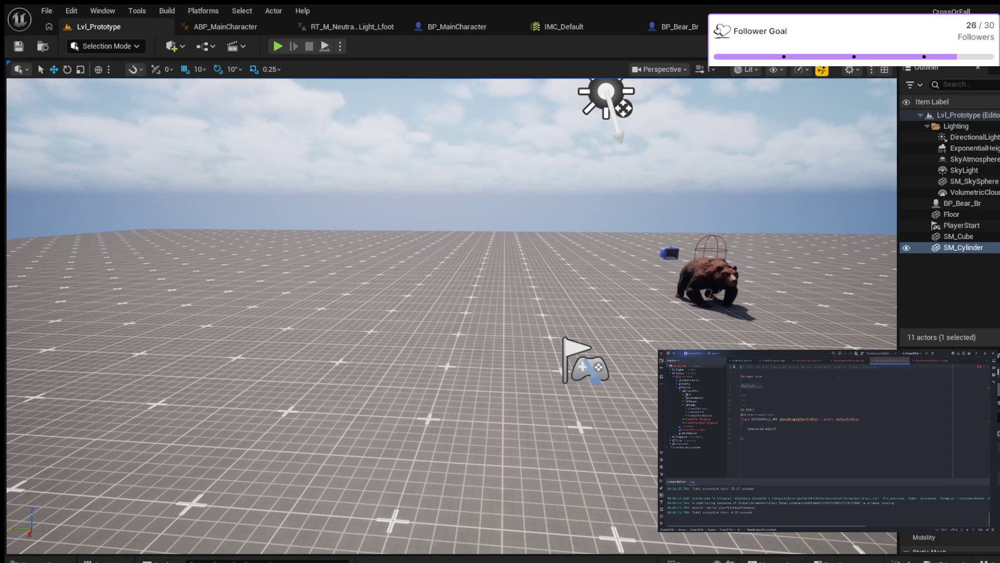
{"action": "scroll", "coordinate": [812, 375], "scroll_direction": "down", "scroll_amount": 1}
{"action": "left_click", "coordinate": [738, 376]}
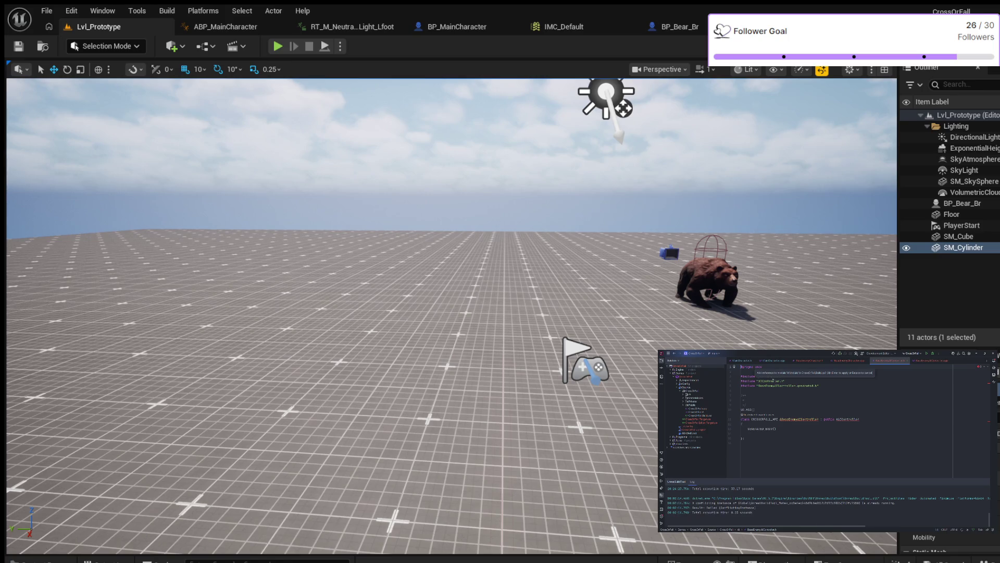
{"action": "left_click", "coordinate": [931, 361]}
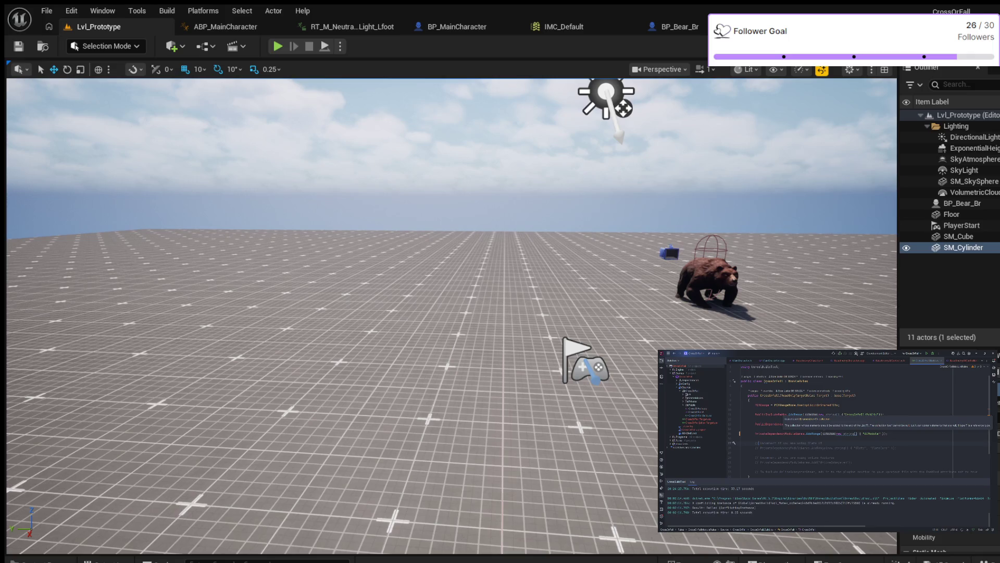
{"action": "key", "text": "ctrl+Tab"}
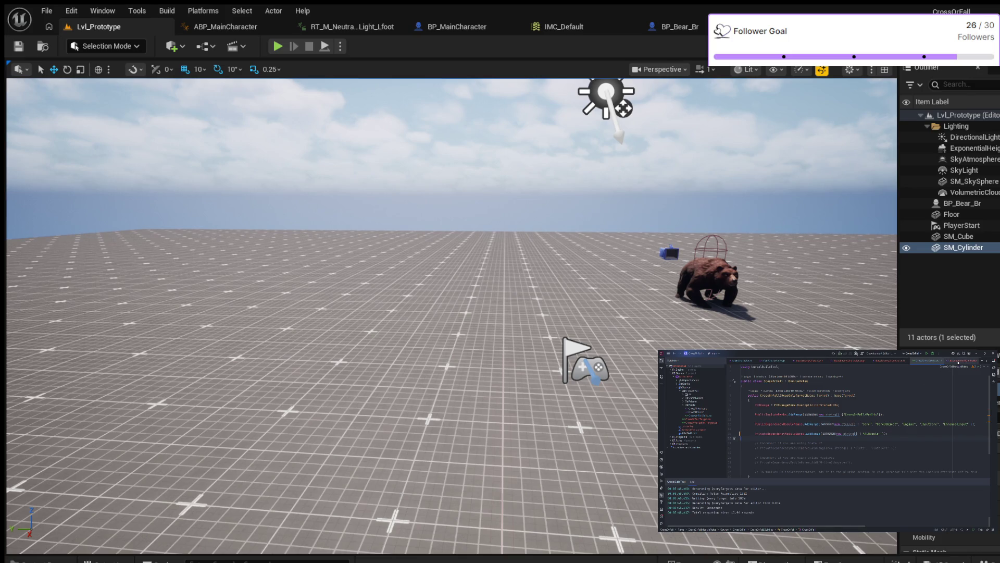
{"action": "left_click", "coordinate": [894, 361]}
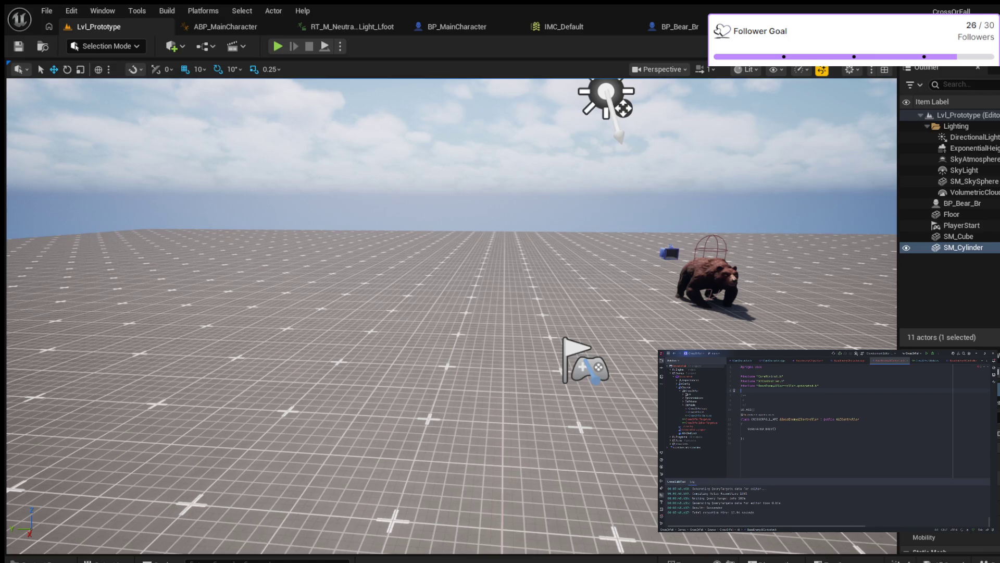
Step: Add a public: section after GENERATED_BODY() in BaseEnemyAIController.h
{"action": "left_click", "coordinate": [826, 402]}
{"action": "key", "text": "Return"}
{"action": "type", "text": "A"}
Step: Declare the ABaseEnemyAIController constructor and add a protected: section
{"action": "key", "text": "Return"}
{"action": "type", "text": "();"}
{"action": "key", "text": "Return"}
{"action": "key", "text": "Return"}
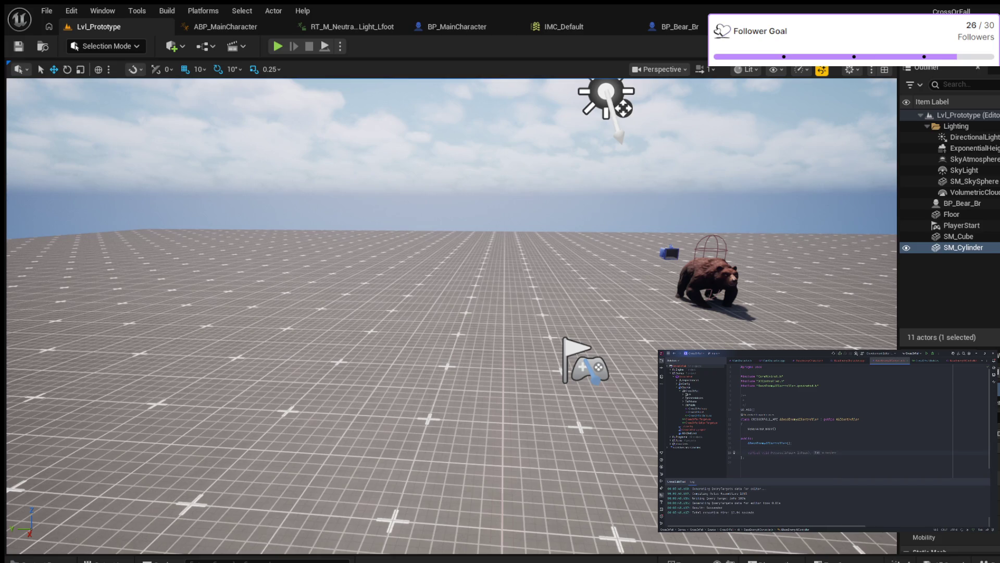
{"action": "type", "text": "ro"}
{"action": "type", "text": "tected:"}
{"action": "key", "text": "Return"}
{"action": "type", "text": "virtual"}
{"action": "type", "text": " void B"}
Step: Declare virtual OnPossess and OnUnPossess overrides under protected:
{"action": "key", "text": "Tab"}
{"action": "type", "text": "erride"}
{"action": "key", "text": "Return"}
{"action": "type", "text": "virtual v"}
{"action": "type", "text": "oid "}
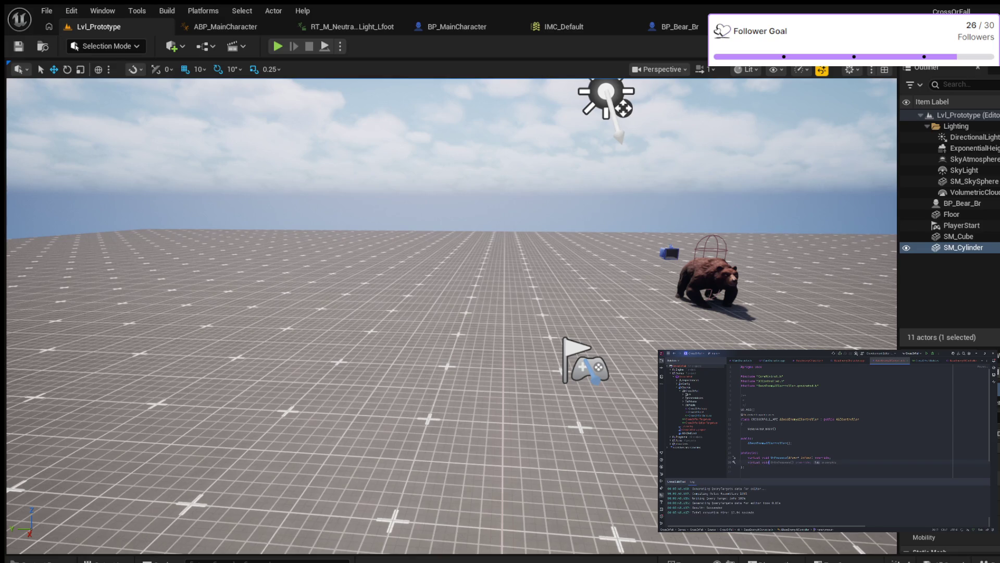
{"action": "type", "text": "Tick(float DeltaTime) override;"}
{"action": "key", "text": "Return"}
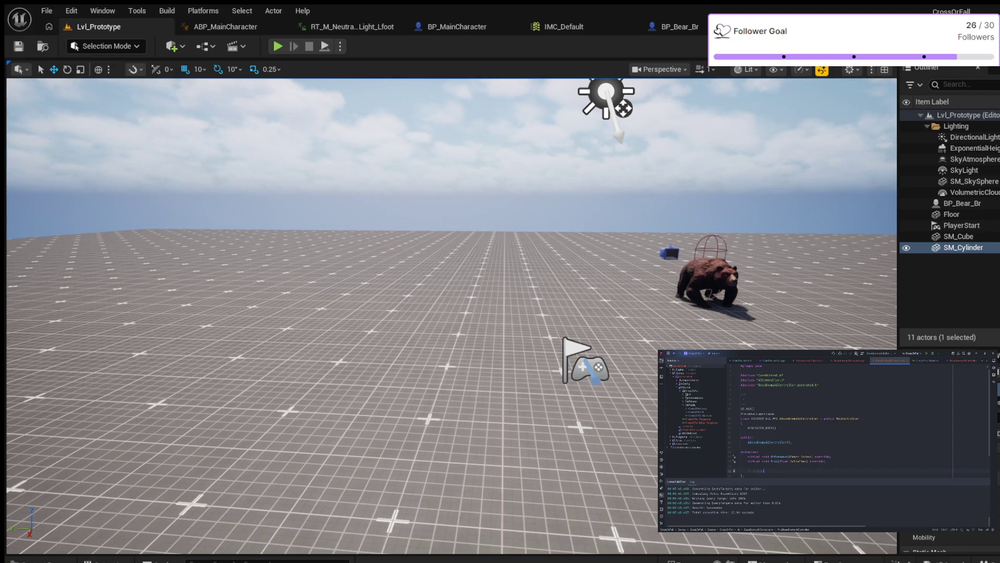
{"action": "scroll", "coordinate": [840, 418], "scroll_direction": "down", "scroll_amount": 1}
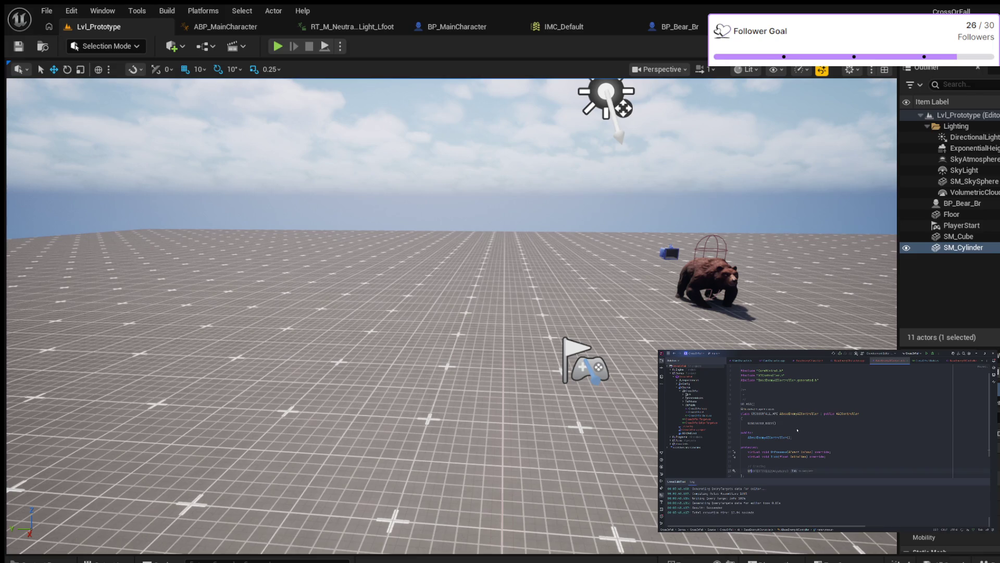
Step: Add UPROPERTY(EditAnywhere, BlueprintReadWrite, Category = "AI") above a float AcceptanceRadius declaration
{"action": "key", "text": "Tab"}
{"action": "type", "text": ","}
{"action": "key", "text": "Tab"}
{"action": "type", "text": ","}
{"action": "key", "text": "Tab"}
{"action": "key", "text": "Return"}
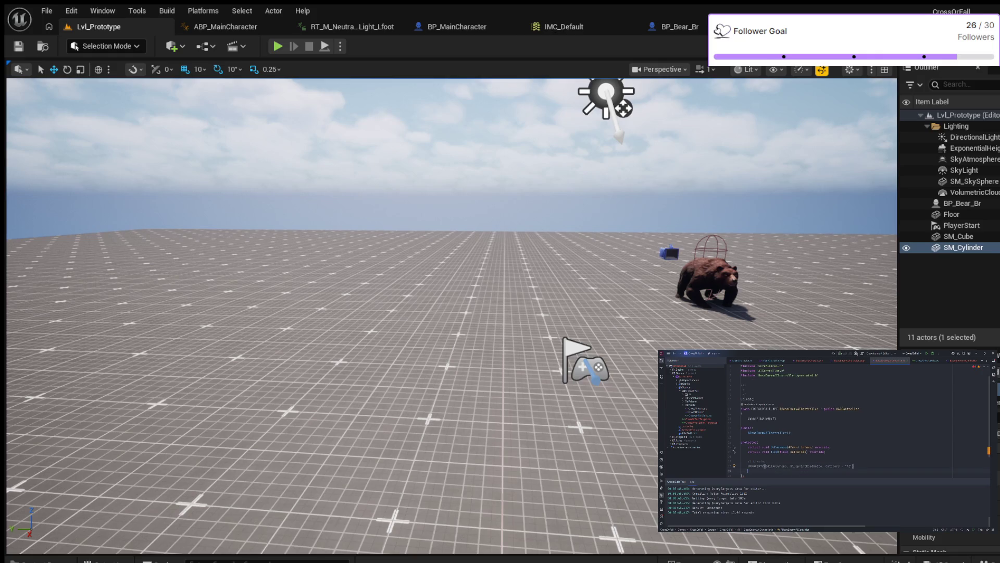
{"action": "type", "text": "float Accep"}
{"action": "type", "text": "tanceR"}
{"action": "type", "text": "adius"}
{"action": "type", "text": "0;"}
Step: Add a private: section with a member below AcceptanceRadius, then jump to the controller's .cpp file
{"action": "key", "text": "Return"}
{"action": "key", "text": "Return"}
{"action": "type", "text": "private:"}
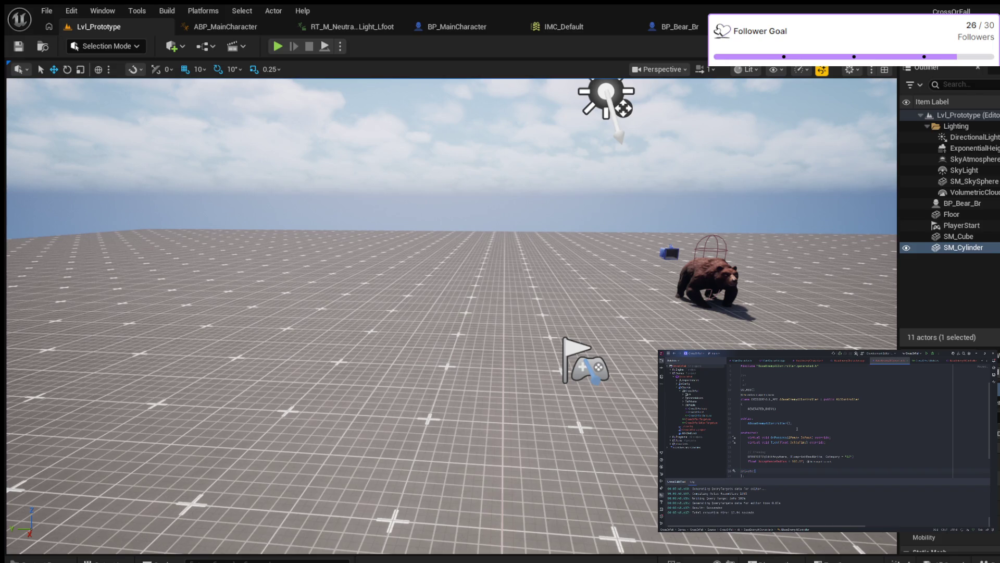
{"action": "key", "text": "Return"}
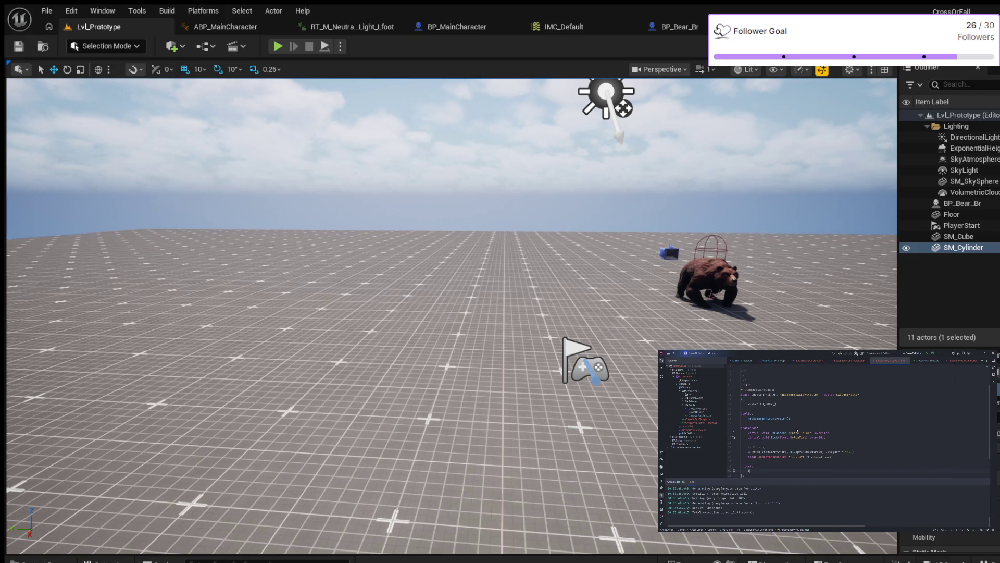
{"action": "type", "text": "I"}
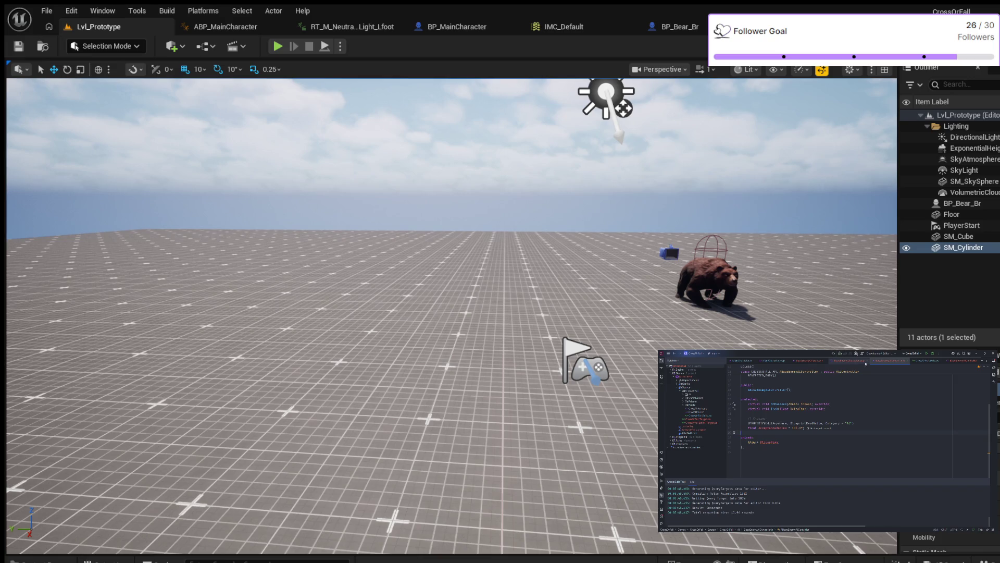
{"action": "key", "text": "ctrl+alt+Home"}
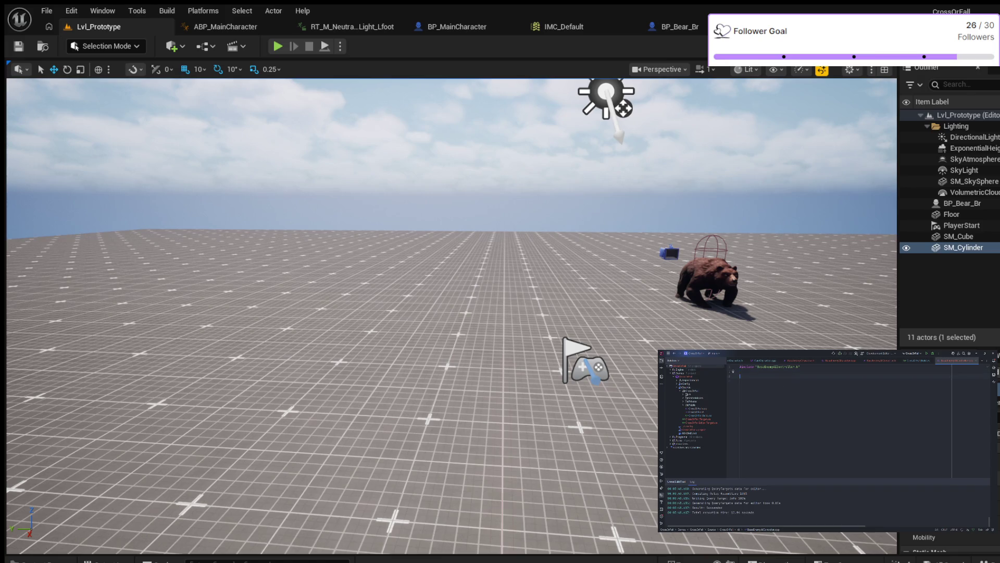
{"action": "type", "text": "AB"}
{"action": "type", "text": "aseEnemyAIController::A"}
Step: Define the ABaseEnemyAIController constructor setting PrimaryActorTick.bCanEverTick = true, then return to the header
{"action": "key", "text": "Return"}
{"action": "type", "text": "P"}
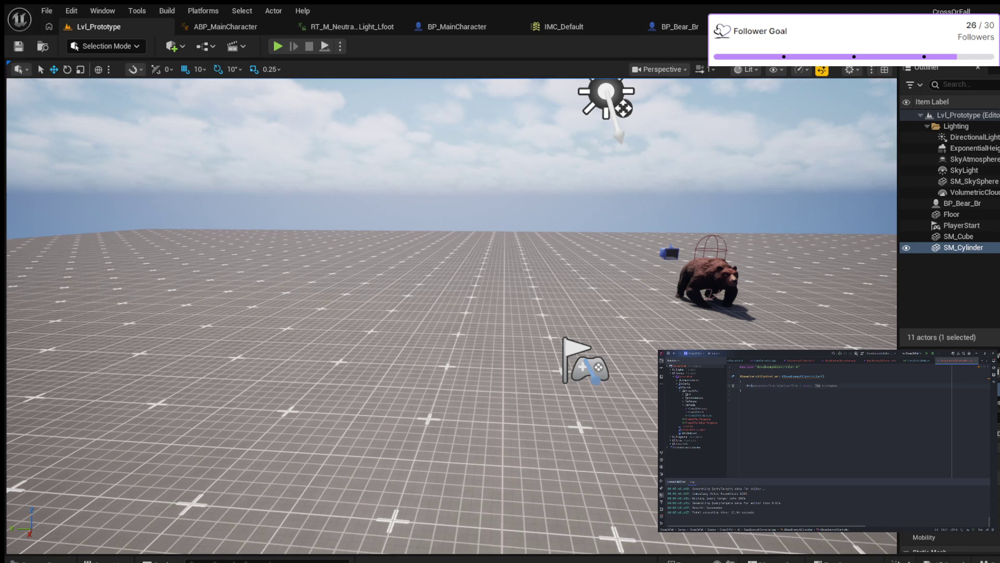
{"action": "key", "text": "Tab"}
{"action": "key", "text": "Down"}
{"action": "left_click", "coordinate": [887, 361]}
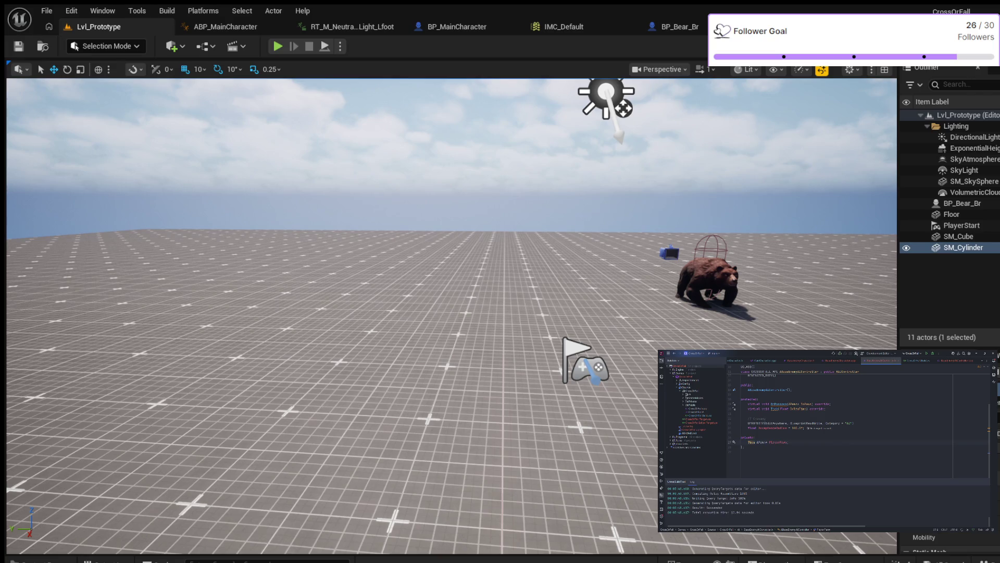
{"action": "type", "text": "ectPtr<"}
{"action": "type", "text": ">"}
Step: Type PlayerPawn as TWeakObjectPtr<APawn>, jump to the OnPossess definition and switch to the controller's .cpp file
{"action": "key", "text": "Delete"}
{"action": "key", "text": "Delete"}
{"action": "left_click", "coordinate": [777, 404]}
{"action": "key", "text": "F12"}
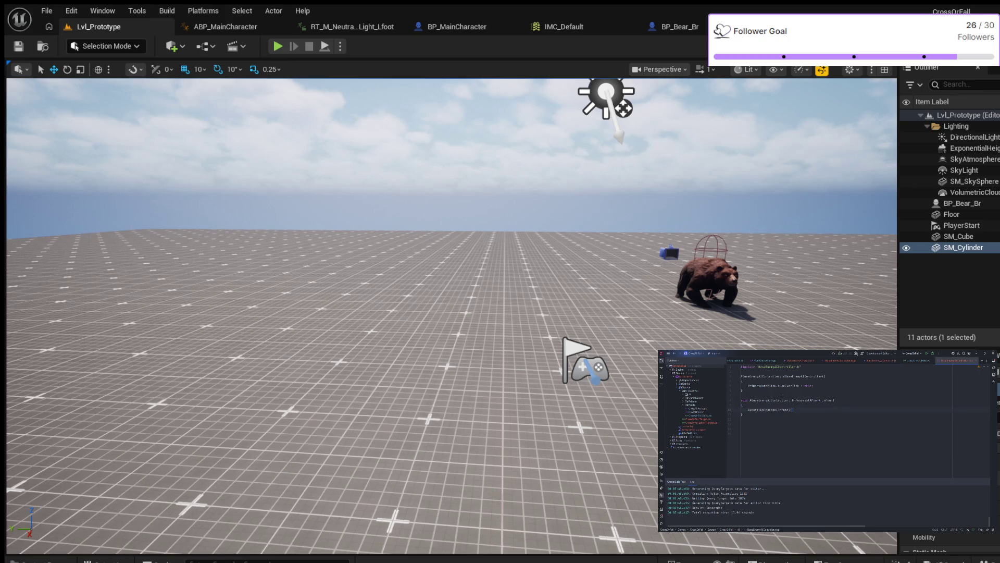
{"action": "key", "text": "Down"}
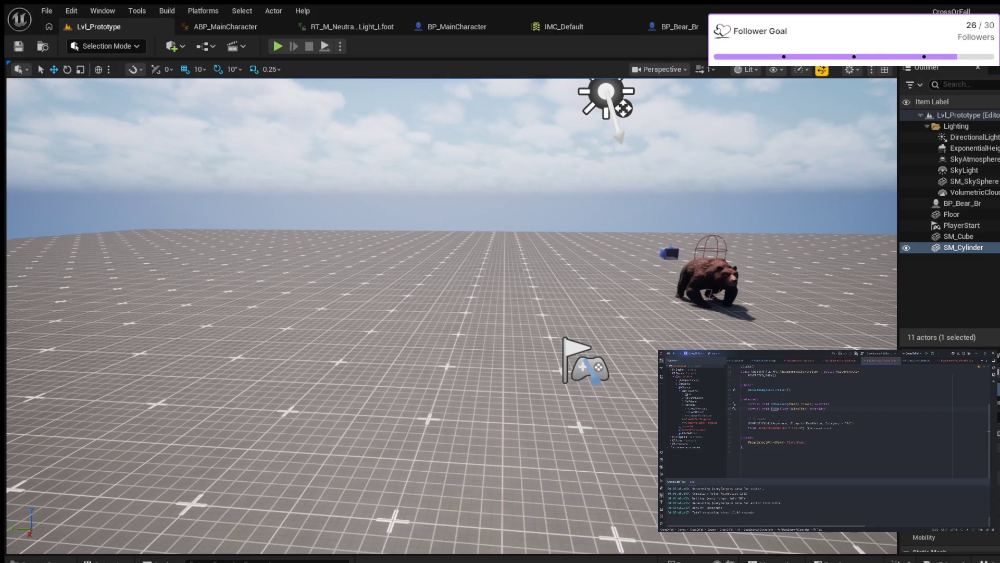
{"action": "key", "text": "alt+o"}
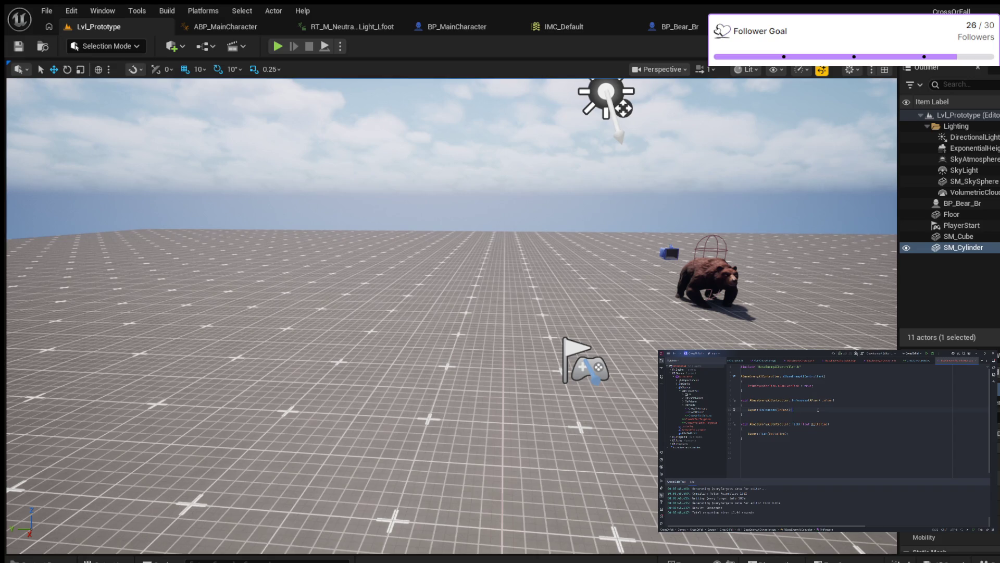
Step: In OnPossess, assign PlayerPawn from UGameplayStatics::GetPlayerPawn(GetWorld(), 0)
{"action": "key", "text": "Return"}
{"action": "key", "text": "Return"}
{"action": "type", "text": "PlayerPawn ="}
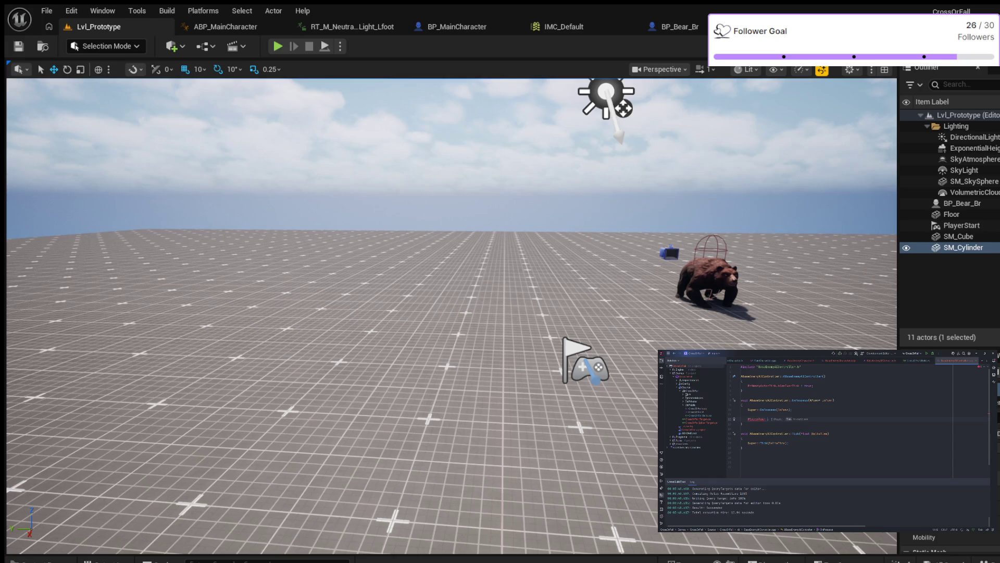
{"action": "type", "text": "U"}
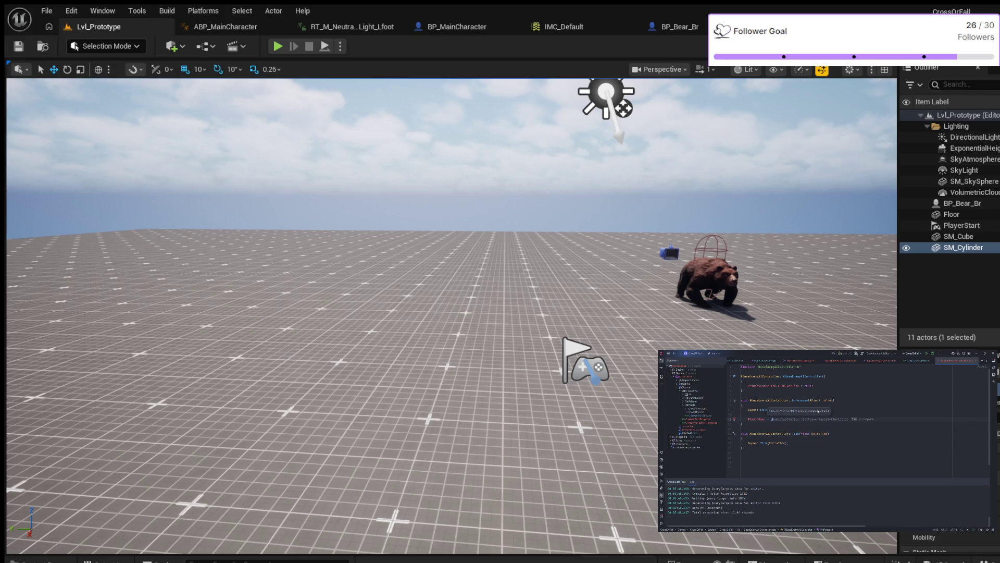
{"action": "key", "text": "Tab"}
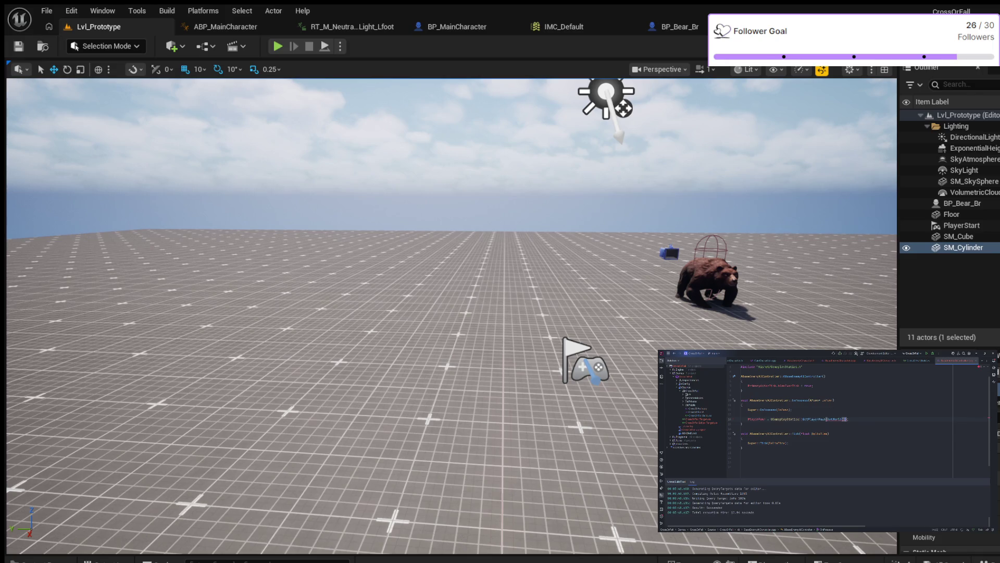
{"action": "type", "text": ", 0"}
{"action": "key", "text": "Down"}
{"action": "key", "text": "Down"}
{"action": "key", "text": "Down"}
{"action": "type", "text": "if "}
{"action": "type", "text": "("}
{"action": "type", "text": "PlayerPawn"}
{"action": "type", "text": "=="}
Step: In Tick, return early when PlayerPawn is nullptr, otherwise MoveToActor(PlayerPawn, AcceptanceRadius)
{"action": "key", "text": "Tab"}
{"action": "key", "text": "Return"}
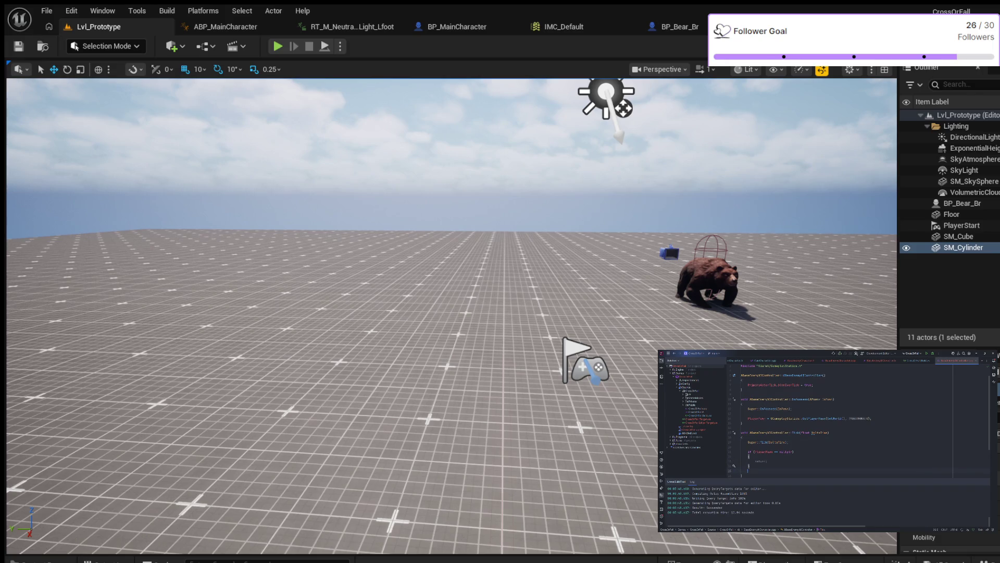
{"action": "key", "text": "Return"}
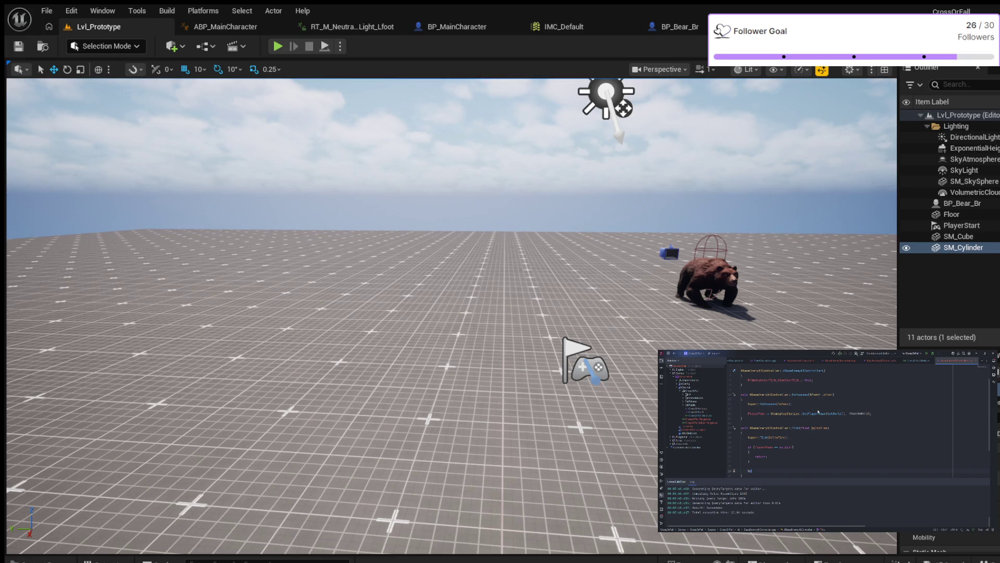
{"action": "key", "text": "Return"}
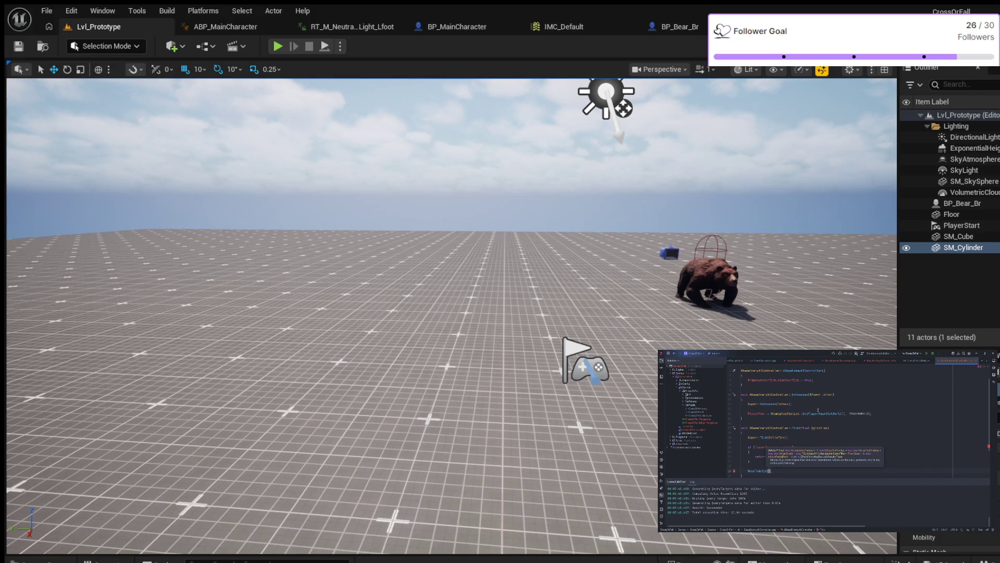
{"action": "type", "text": "Pla"}
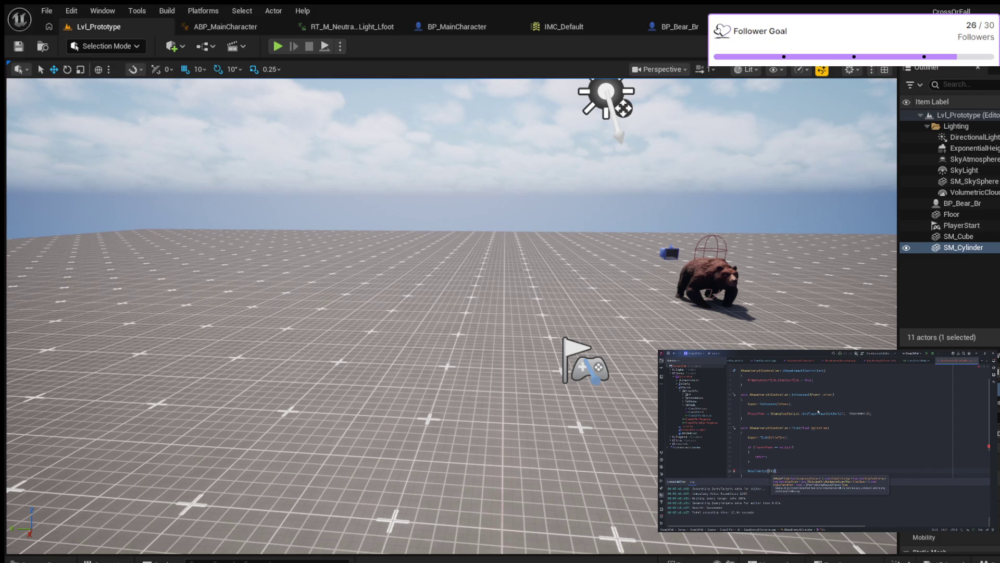
{"action": "key", "text": "Return"}
{"action": "type", "text": "AcceptanceRadius);"}
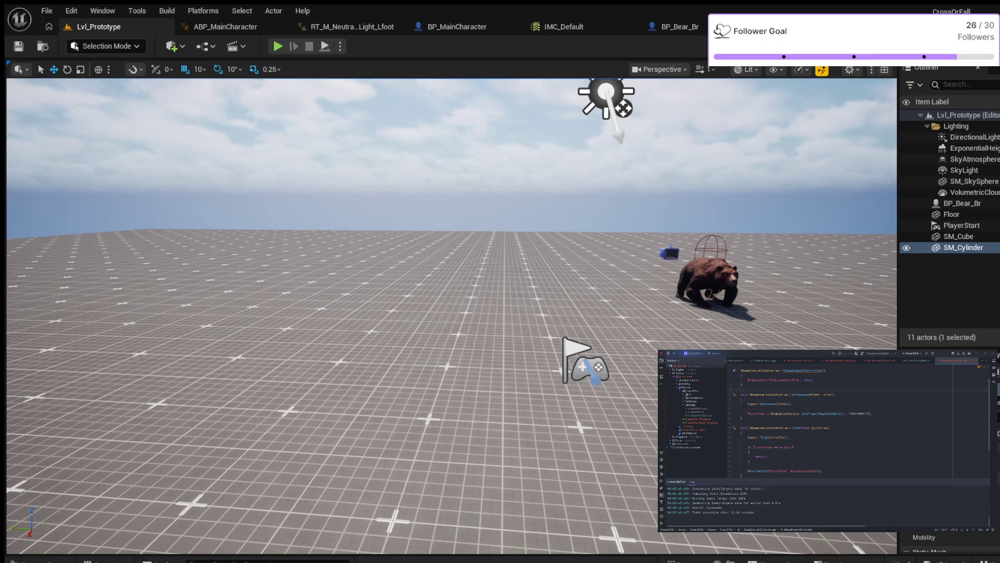
Step: Bring up the Content Drawer and expand the C++ Classes > CrossOrFall folder tree
{"action": "left_click", "coordinate": [391, 156]}
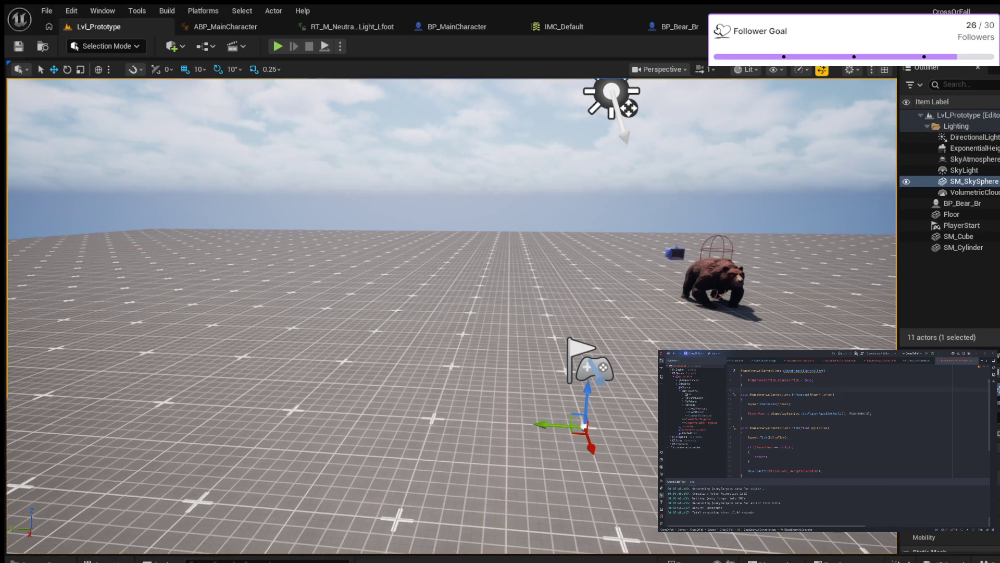
{"action": "key", "text": "ctrl+space"}
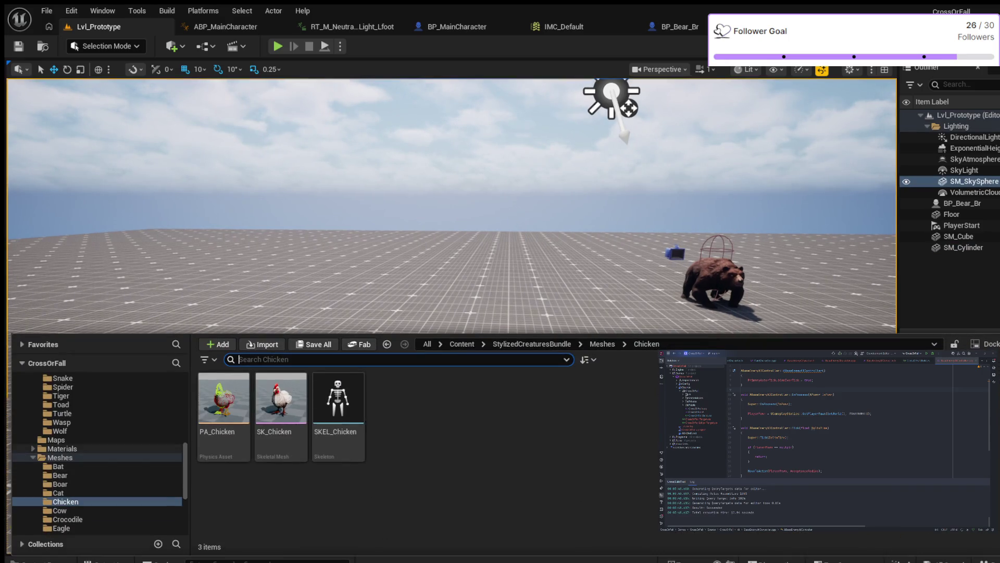
{"action": "scroll", "coordinate": [94, 454], "scroll_direction": "down", "scroll_amount": 1}
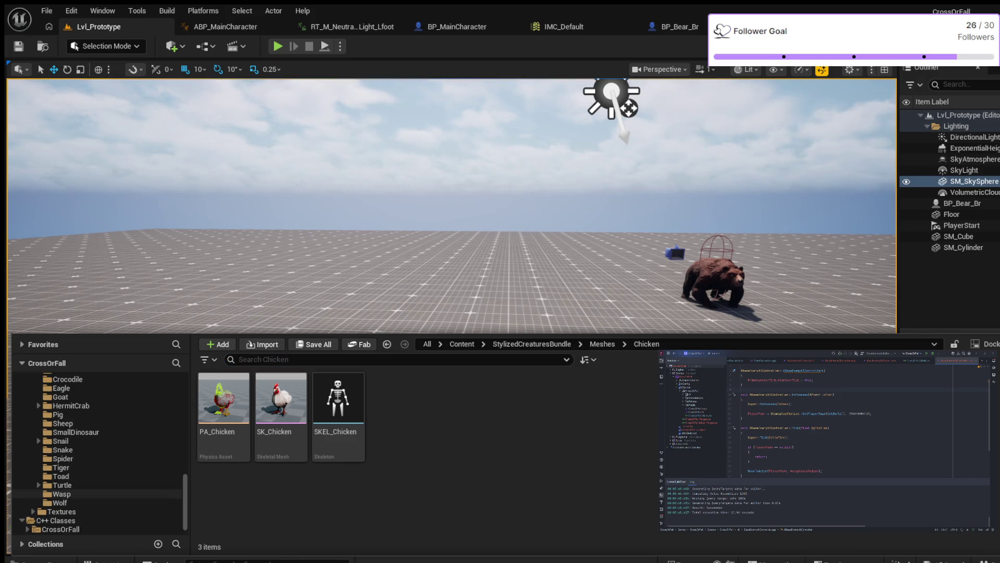
{"action": "left_click", "coordinate": [22, 519]}
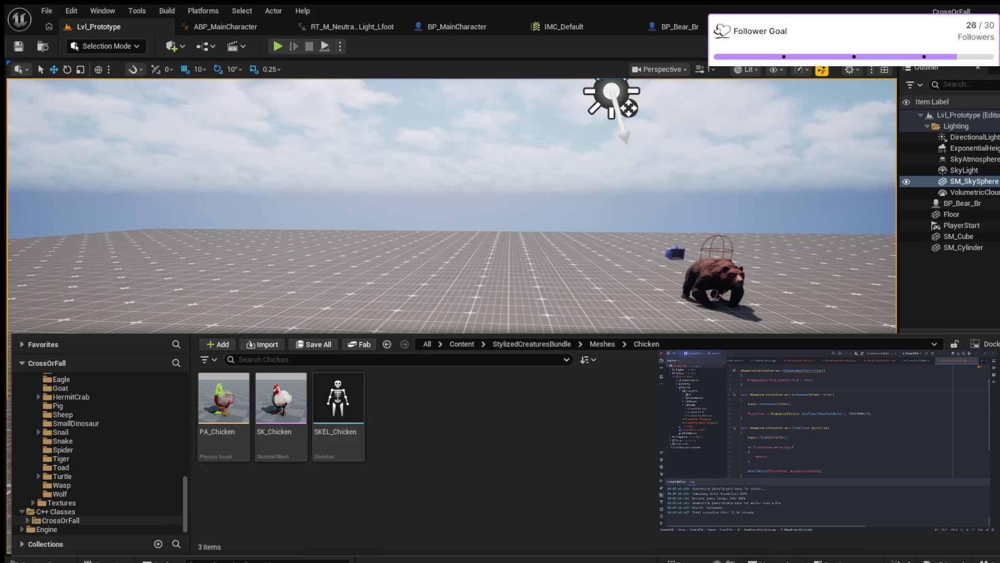
{"action": "left_click", "coordinate": [27, 520]}
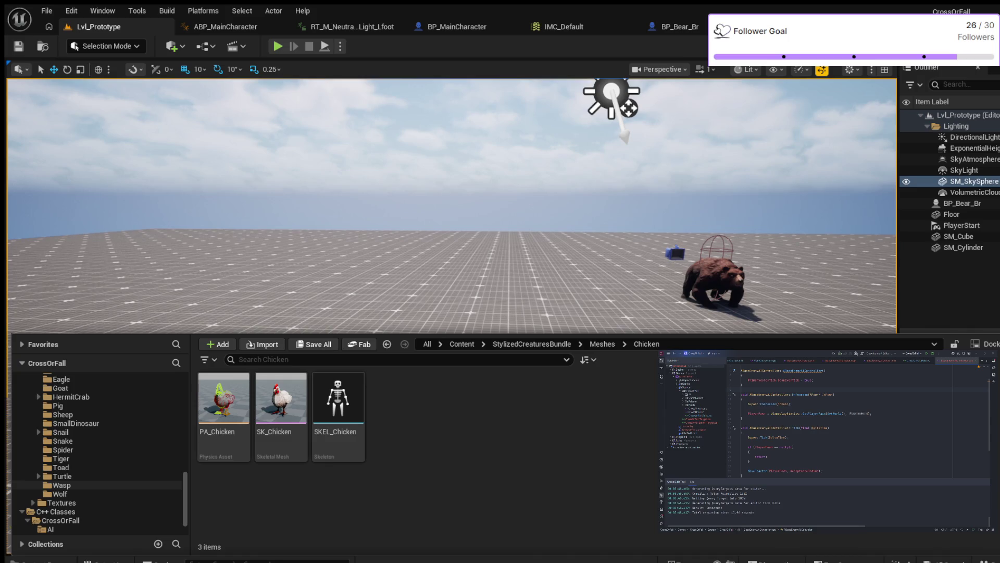
{"action": "scroll", "coordinate": [78, 406], "scroll_direction": "up", "scroll_amount": 2}
{"action": "left_click", "coordinate": [66, 406]}
{"action": "scroll", "coordinate": [94, 453], "scroll_direction": "up", "scroll_amount": 5}
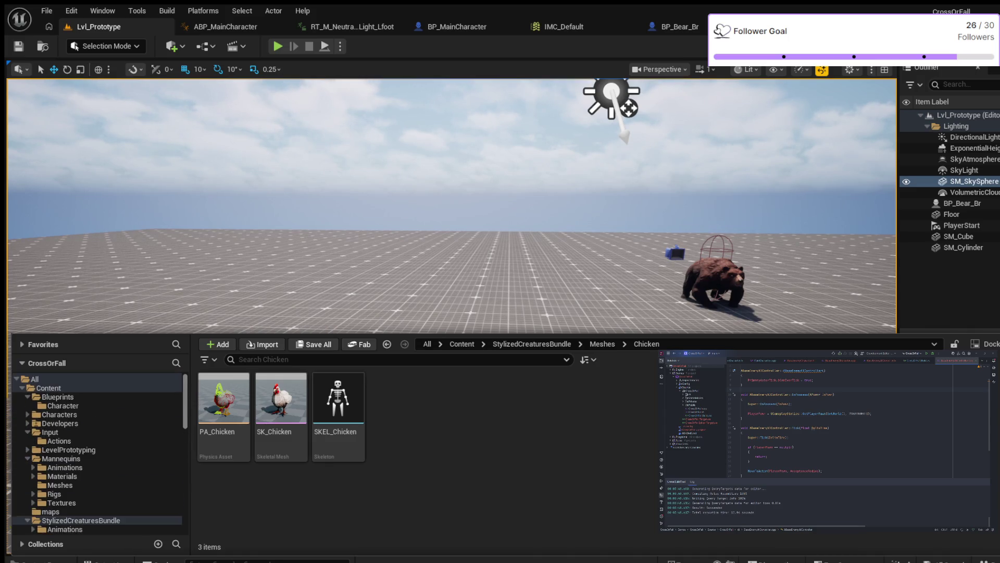
Step: Create an AI folder under Blueprints, then select BaseEnemyCharacter in the C++ AI classes folder
{"action": "left_click", "coordinate": [58, 396]}
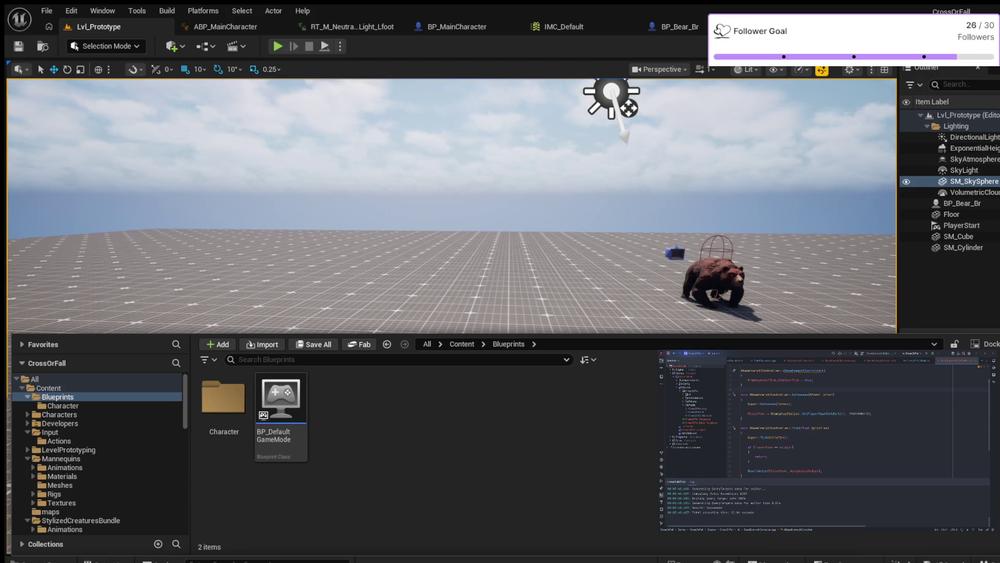
{"action": "key", "text": "ctrl+shift+n"}
{"action": "type", "text": "A"}
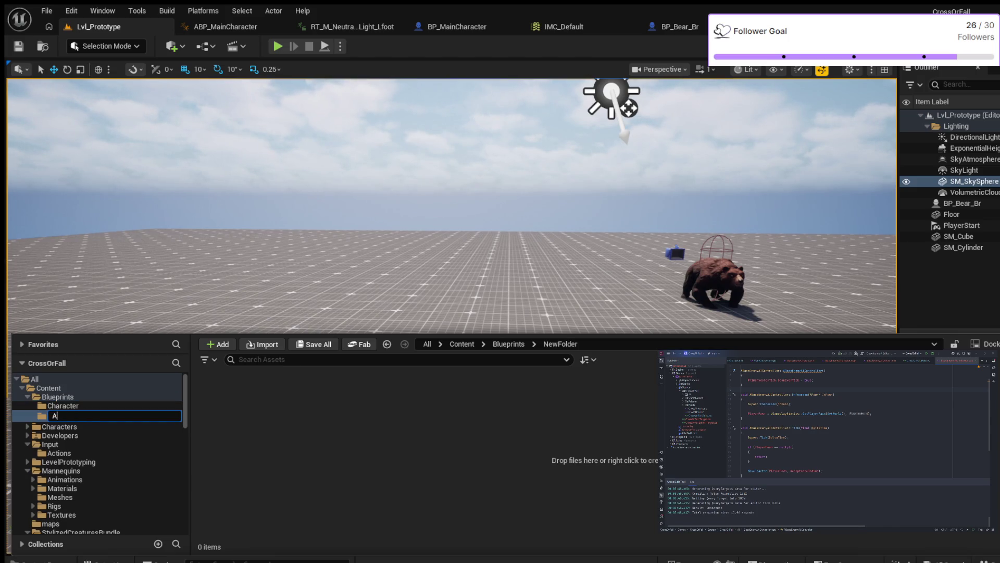
{"action": "type", "text": "l"}
{"action": "key", "text": "Return"}
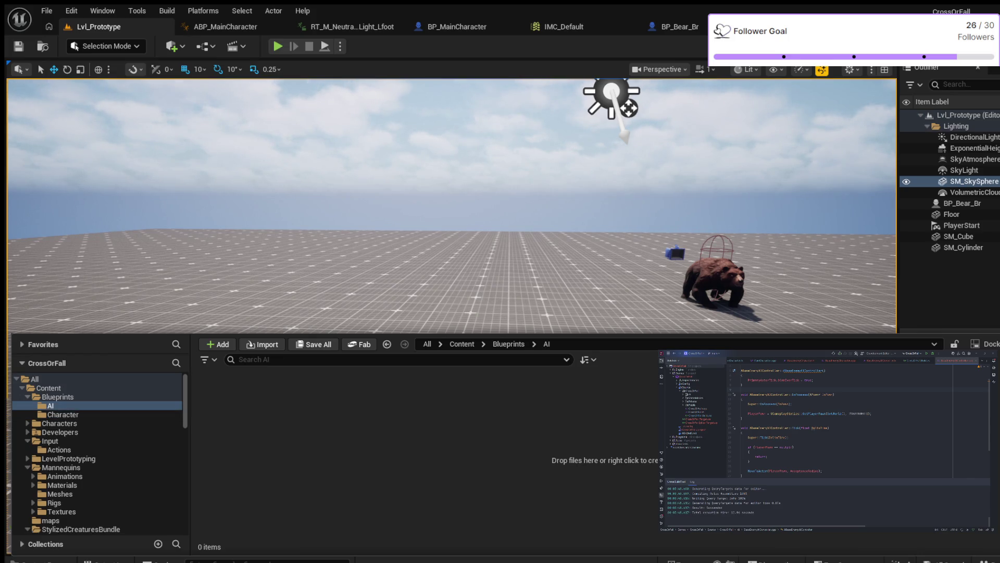
{"action": "scroll", "coordinate": [98, 454], "scroll_direction": "down", "scroll_amount": 10}
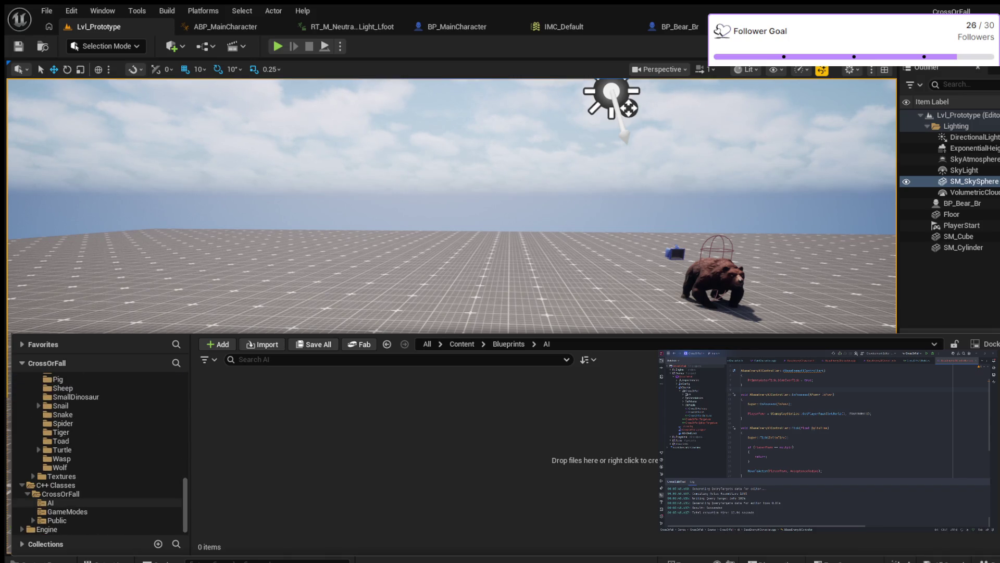
{"action": "left_click", "coordinate": [51, 503]}
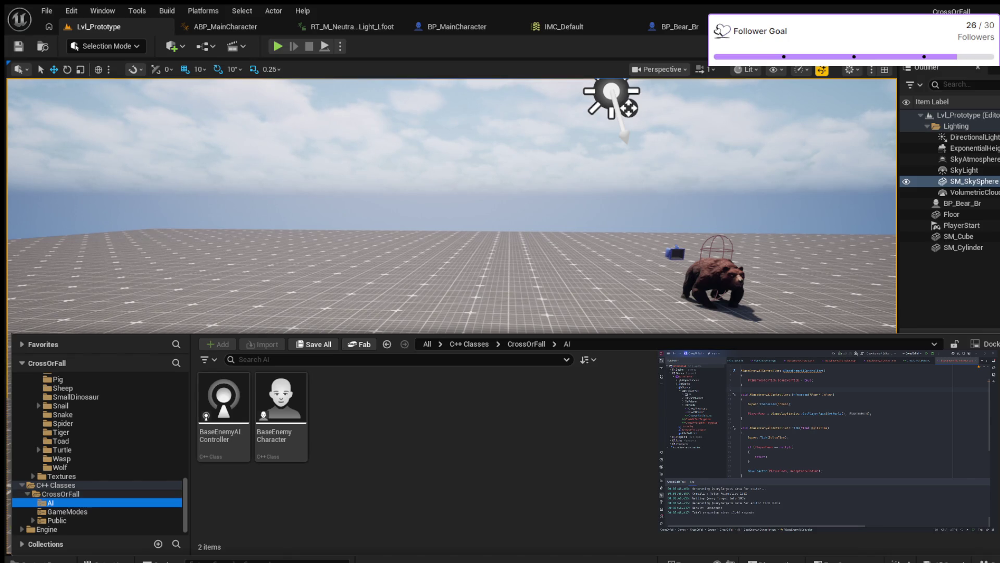
{"action": "left_click", "coordinate": [281, 414]}
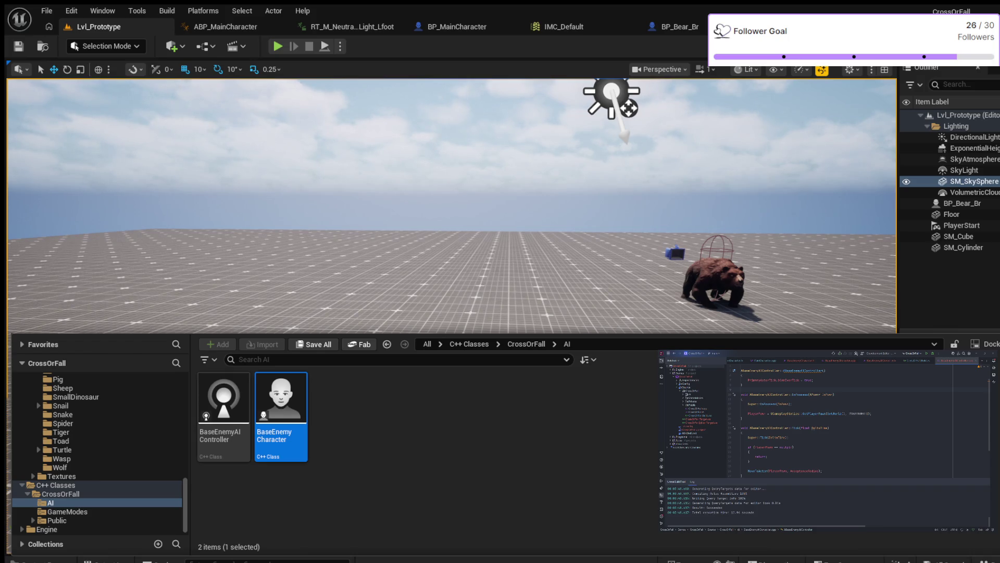
Step: Tuck the Content Drawer away after creating BP_BaseEnemyCharacter in Blueprints/AI
{"action": "key", "text": "ctrl+space"}
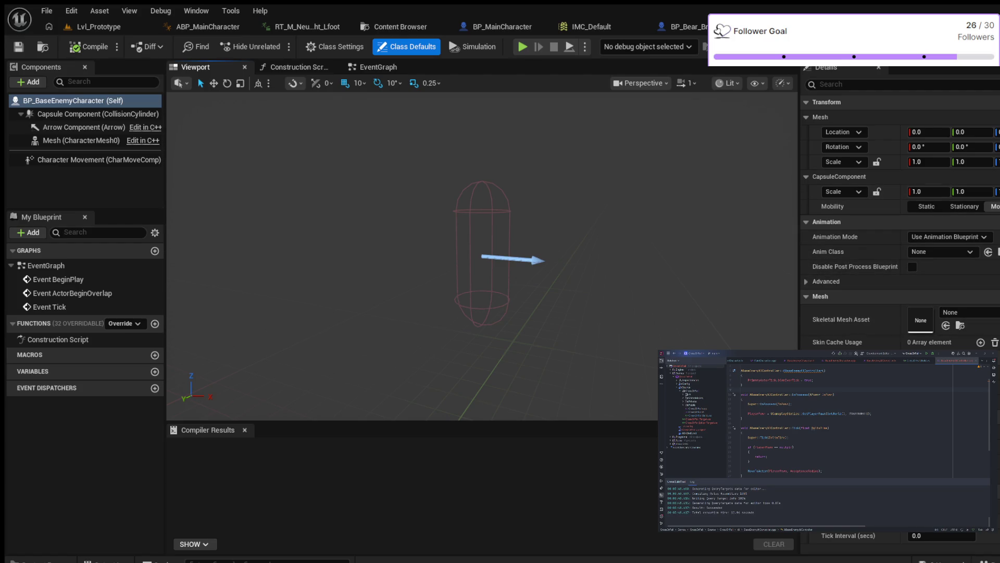
{"action": "scroll", "coordinate": [898, 234], "scroll_direction": "down", "scroll_amount": 2}
{"action": "scroll", "coordinate": [899, 234], "scroll_direction": "down", "scroll_amount": 2}
{"action": "scroll", "coordinate": [899, 235], "scroll_direction": "up", "scroll_amount": 4}
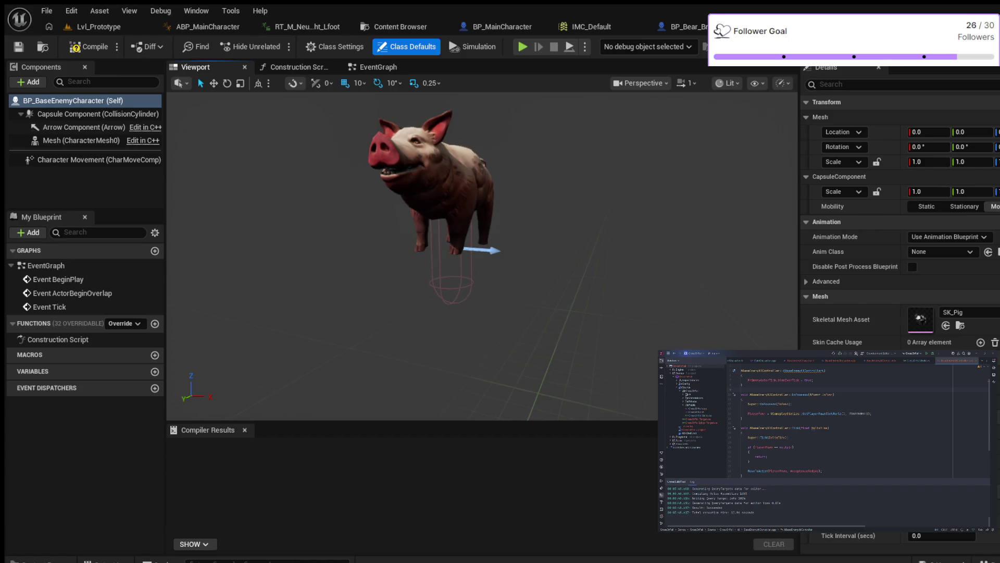
Step: Orbit to a side view of the pig and select the Mesh (CharacterMesh0) component
{"action": "left_click_drag", "start_coordinate": [481, 258], "coordinate": [500, 258]}
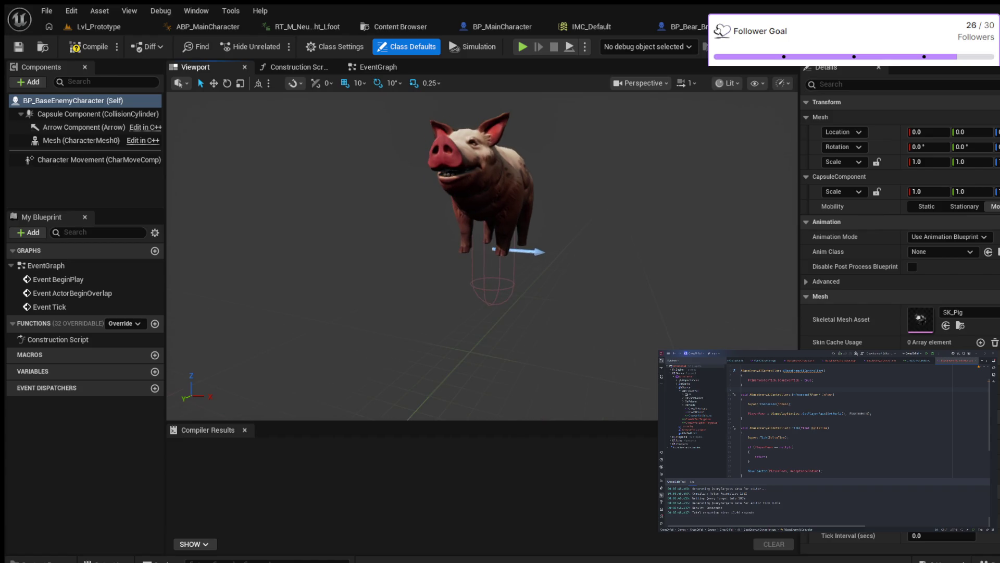
{"action": "scroll", "coordinate": [481, 258], "scroll_direction": "up", "scroll_amount": 2}
{"action": "left_click_drag", "start_coordinate": [481, 259], "coordinate": [547, 257]}
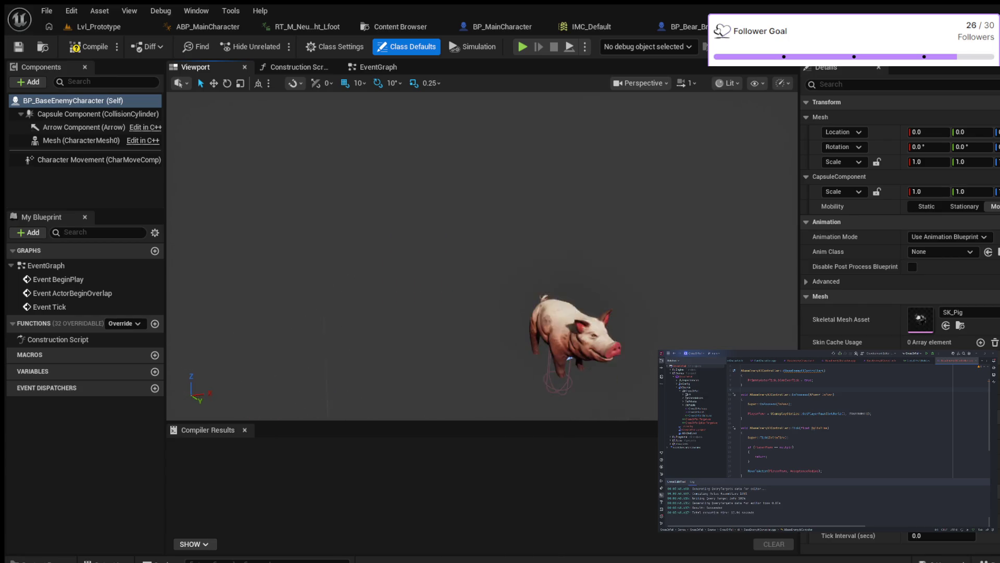
{"action": "left_click_drag", "start_coordinate": [481, 258], "coordinate": [547, 239]}
{"action": "left_click_drag", "start_coordinate": [480, 259], "coordinate": [501, 277]}
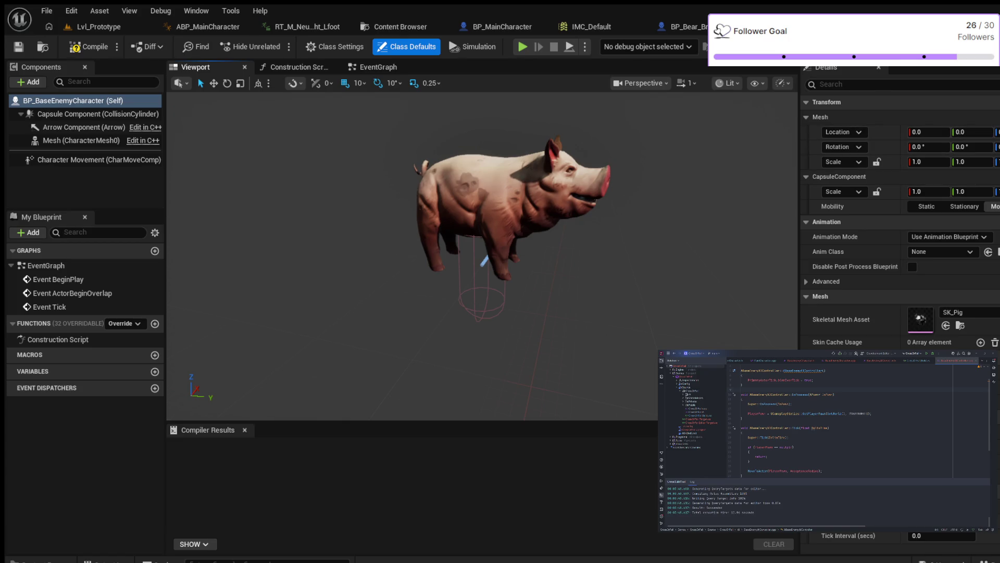
{"action": "left_click", "coordinate": [80, 140]}
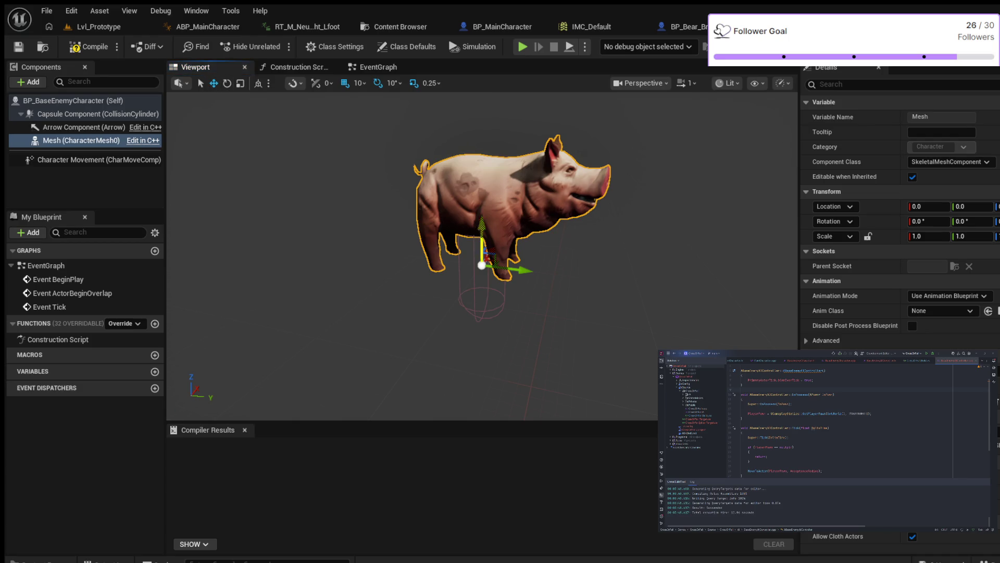
Step: Lower the pig mesh 50 units into the capsule, check the fit from behind and compile the blueprint
{"action": "left_click_drag", "start_coordinate": [482, 230], "coordinate": [485, 289]}
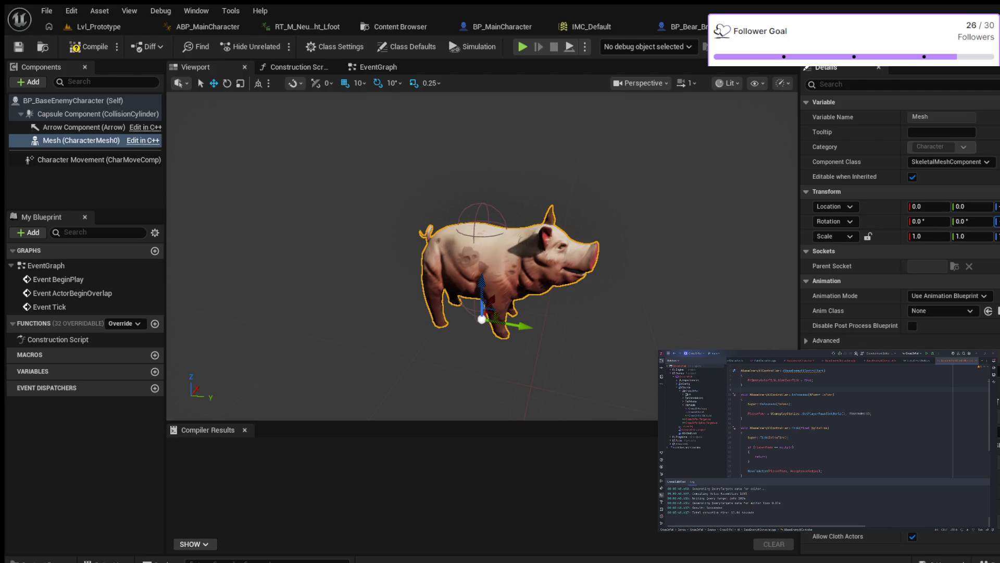
{"action": "left_click_drag", "start_coordinate": [482, 258], "coordinate": [547, 259]}
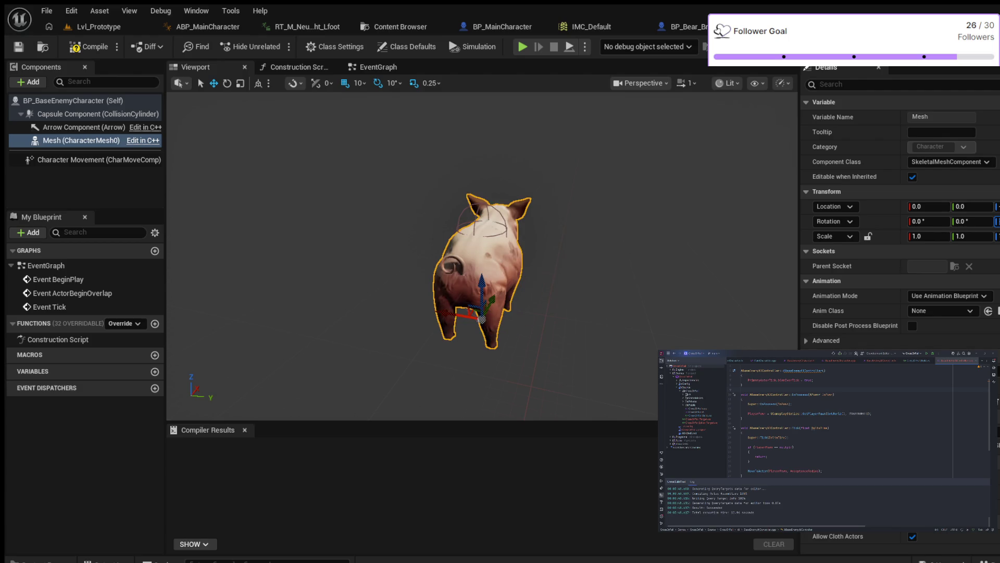
{"action": "left_click_drag", "start_coordinate": [482, 258], "coordinate": [548, 258]}
{"action": "scroll", "coordinate": [482, 258], "scroll_direction": "up", "scroll_amount": 2}
{"action": "scroll", "coordinate": [482, 259], "scroll_direction": "up", "scroll_amount": 2}
{"action": "scroll", "coordinate": [481, 258], "scroll_direction": "up", "scroll_amount": 2}
{"action": "scroll", "coordinate": [482, 259], "scroll_direction": "up", "scroll_amount": 2}
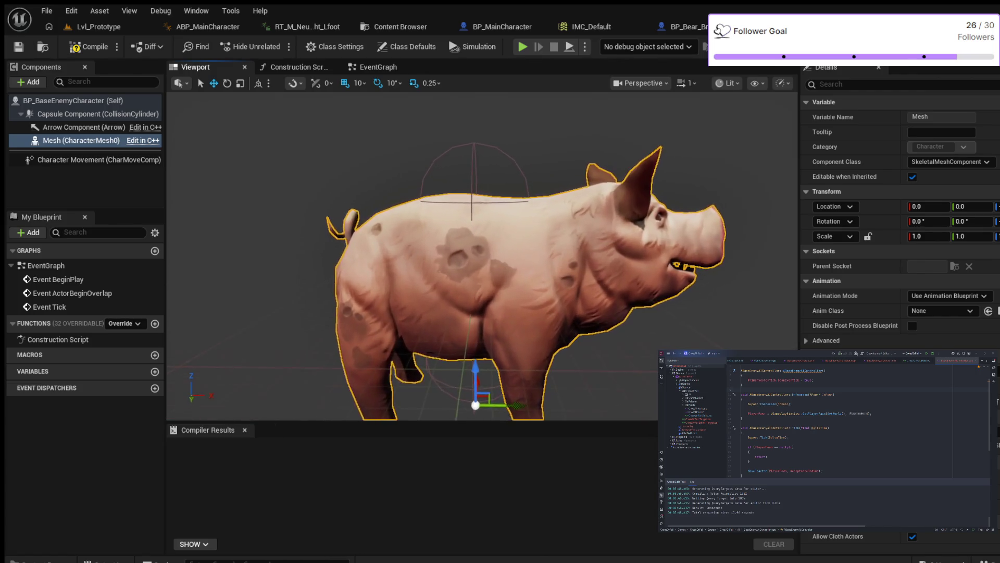
{"action": "left_click_drag", "start_coordinate": [482, 258], "coordinate": [618, 257]}
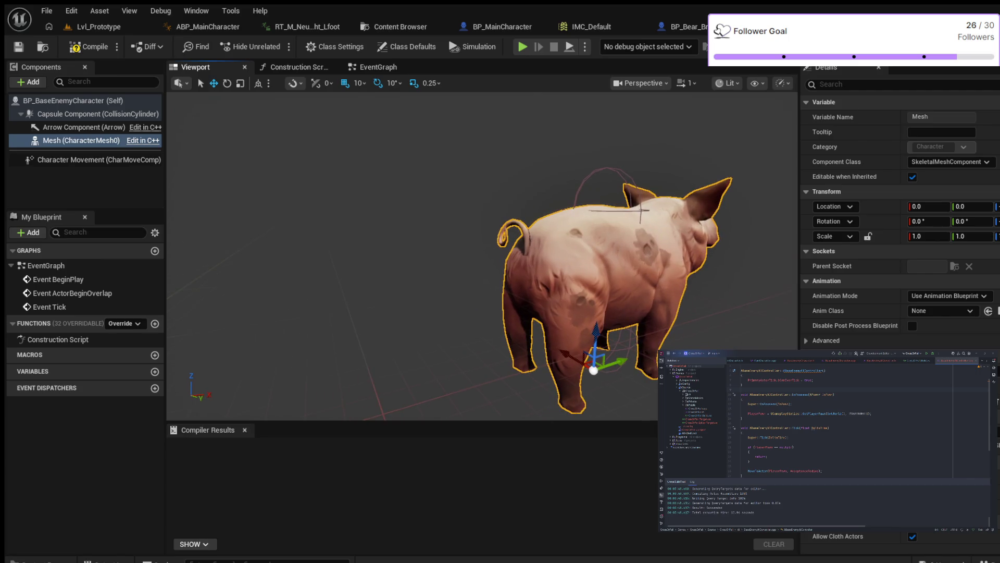
{"action": "scroll", "coordinate": [481, 258], "scroll_direction": "down", "scroll_amount": 2}
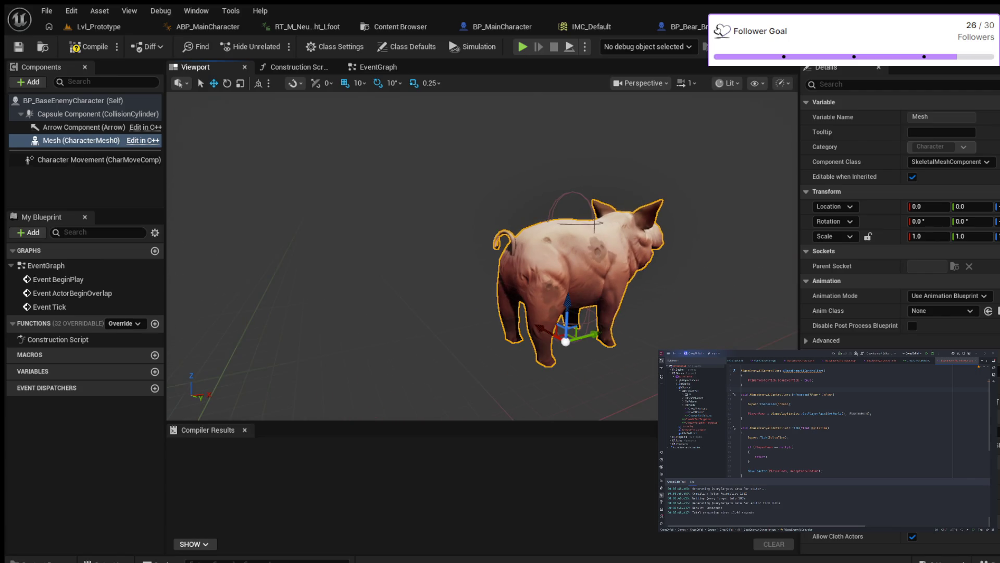
{"action": "left_click", "coordinate": [89, 46]}
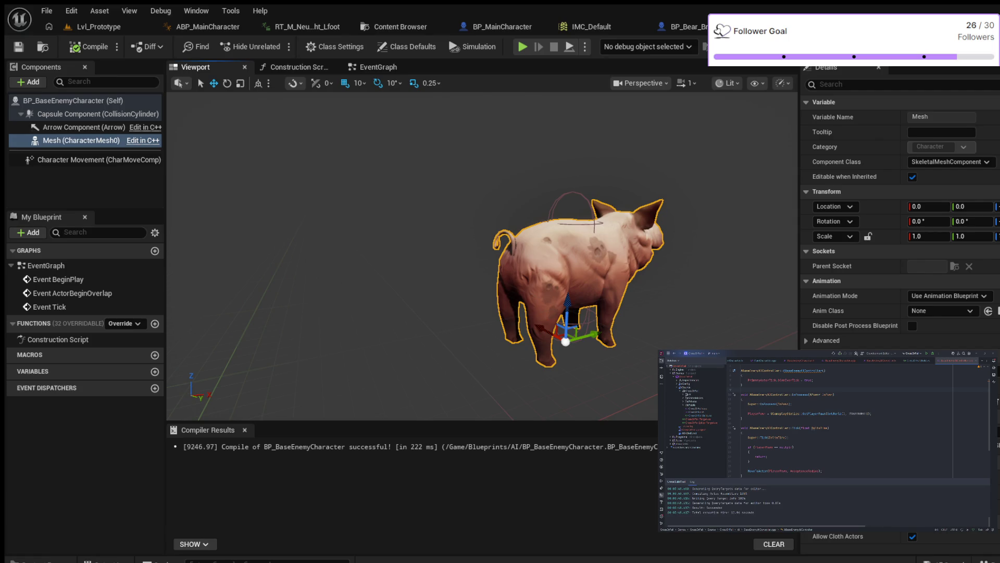
Step: Review Class Defaults, then show Class Settings with Base Enemy Character as parent and its advanced options
{"action": "left_click", "coordinate": [72, 100]}
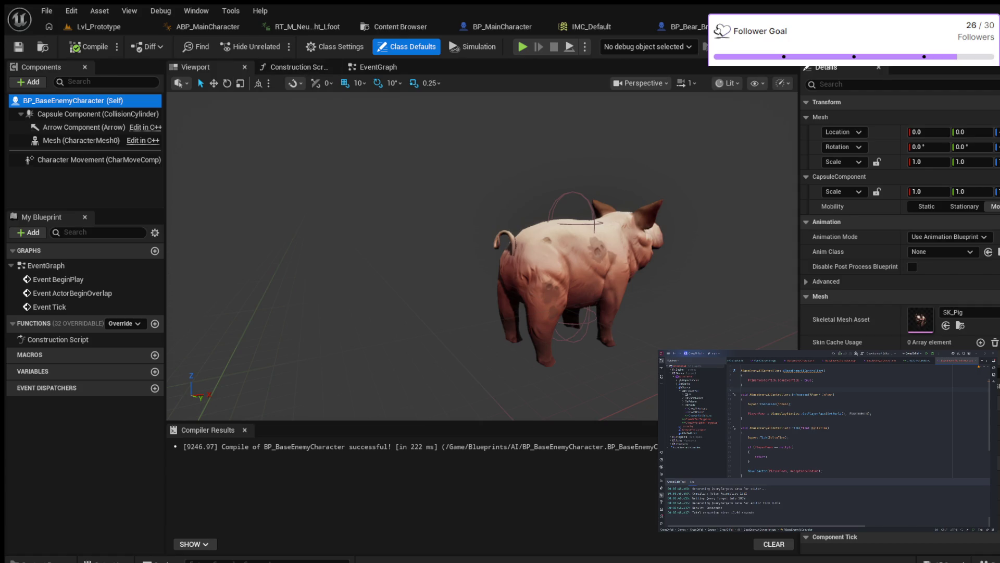
{"action": "scroll", "coordinate": [899, 235], "scroll_direction": "down", "scroll_amount": 3}
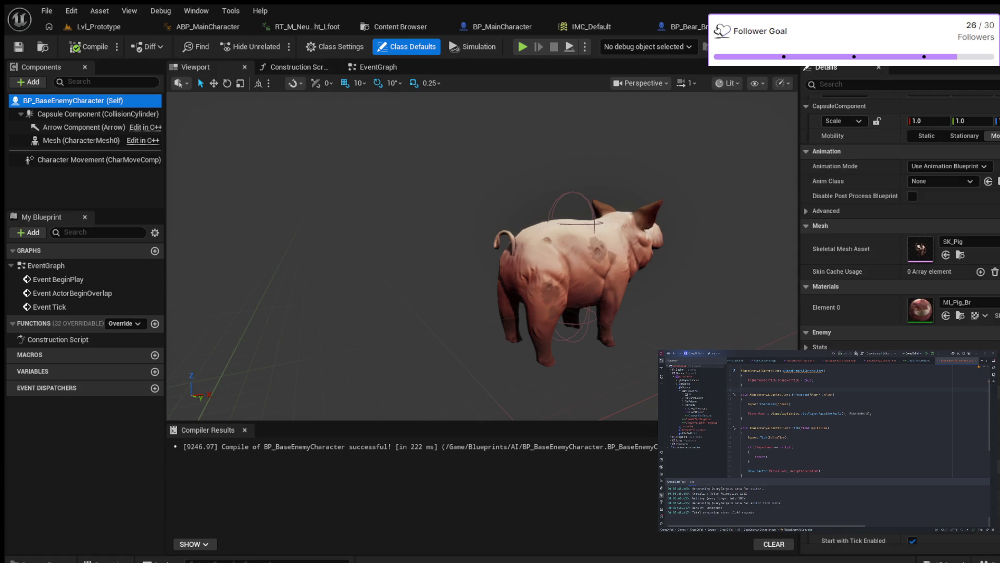
{"action": "scroll", "coordinate": [899, 234], "scroll_direction": "down", "scroll_amount": 2}
{"action": "scroll", "coordinate": [899, 235], "scroll_direction": "up", "scroll_amount": 2}
{"action": "scroll", "coordinate": [899, 234], "scroll_direction": "up", "scroll_amount": 2}
{"action": "scroll", "coordinate": [898, 235], "scroll_direction": "up", "scroll_amount": 1}
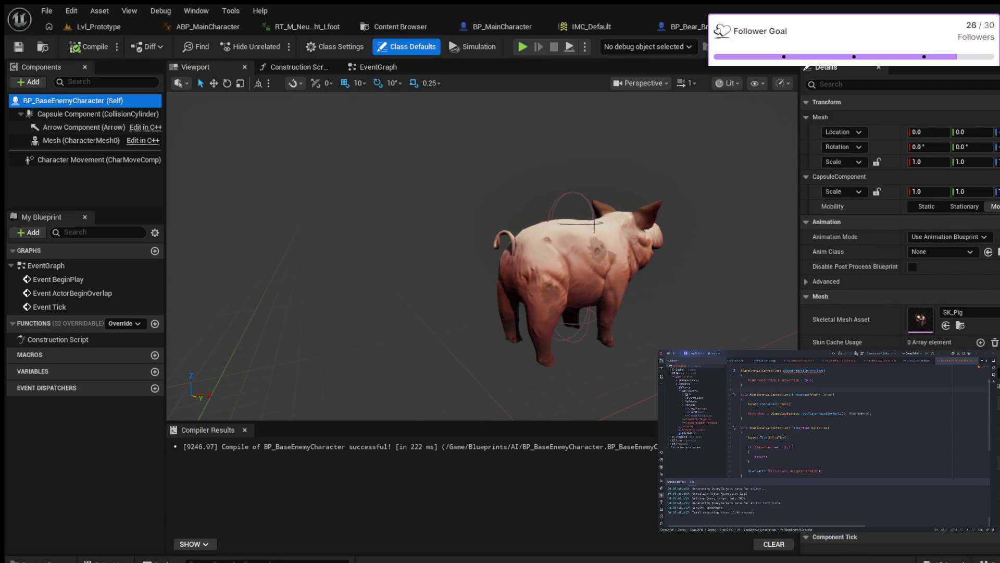
{"action": "left_click", "coordinate": [335, 46]}
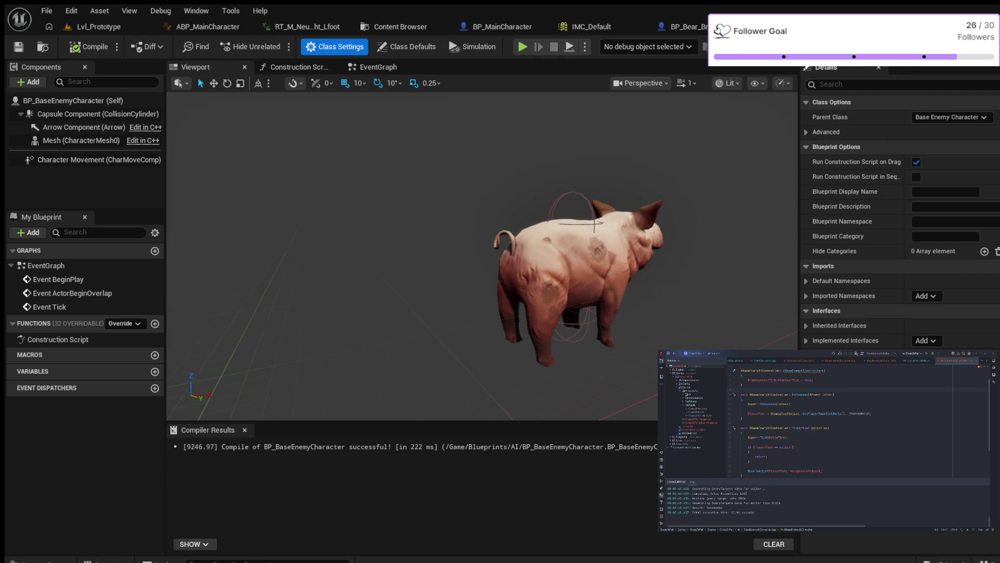
{"action": "left_click", "coordinate": [826, 131]}
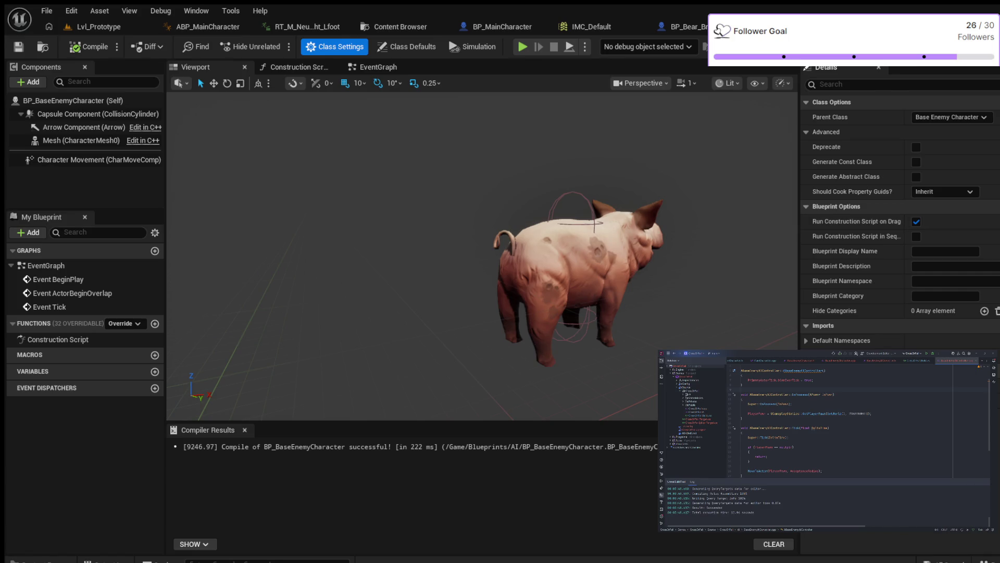
Step: Return to Class Defaults showing the SK_Pig mesh and MI_Pig_Br material
{"action": "left_click", "coordinate": [407, 46]}
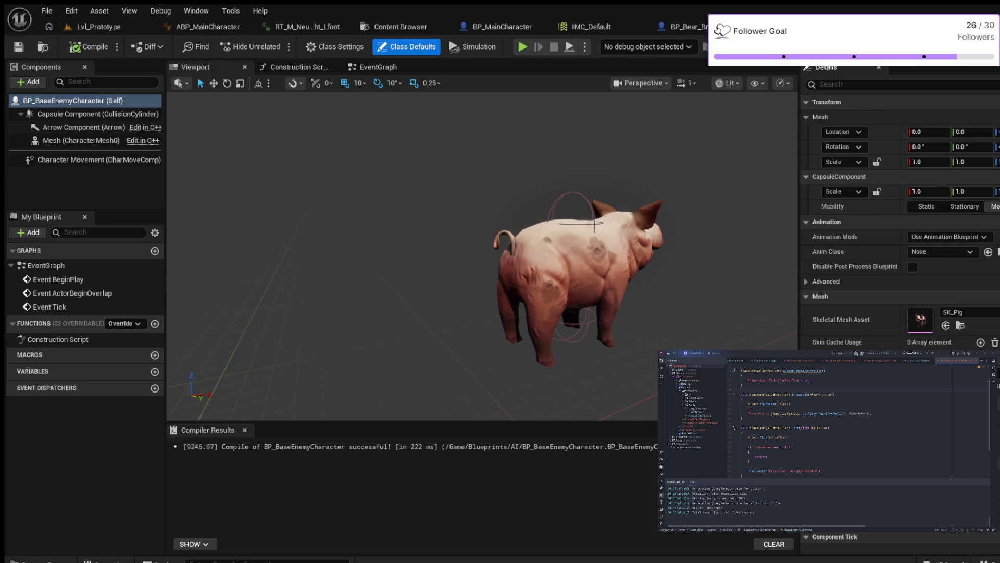
{"action": "scroll", "coordinate": [899, 235], "scroll_direction": "down", "scroll_amount": 2}
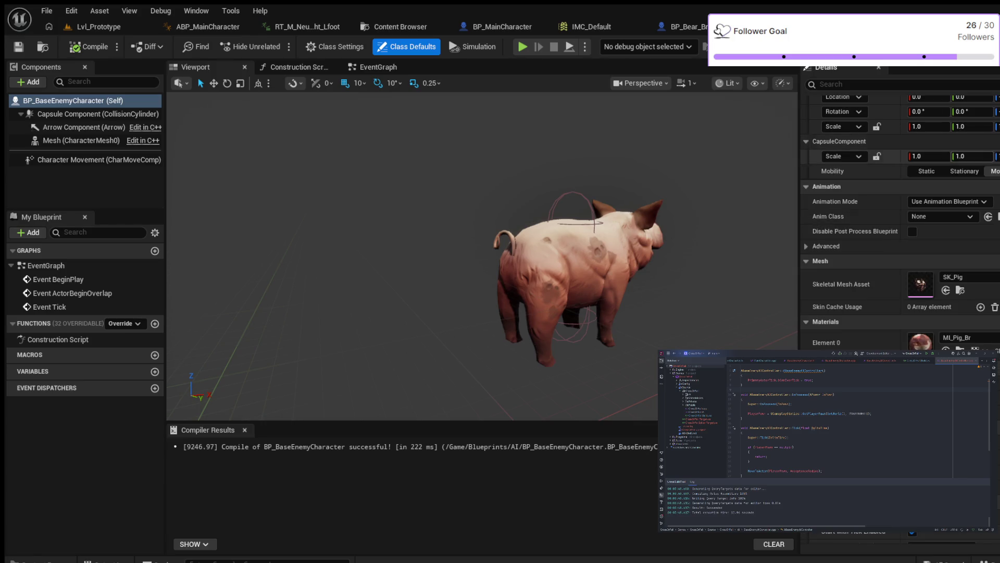